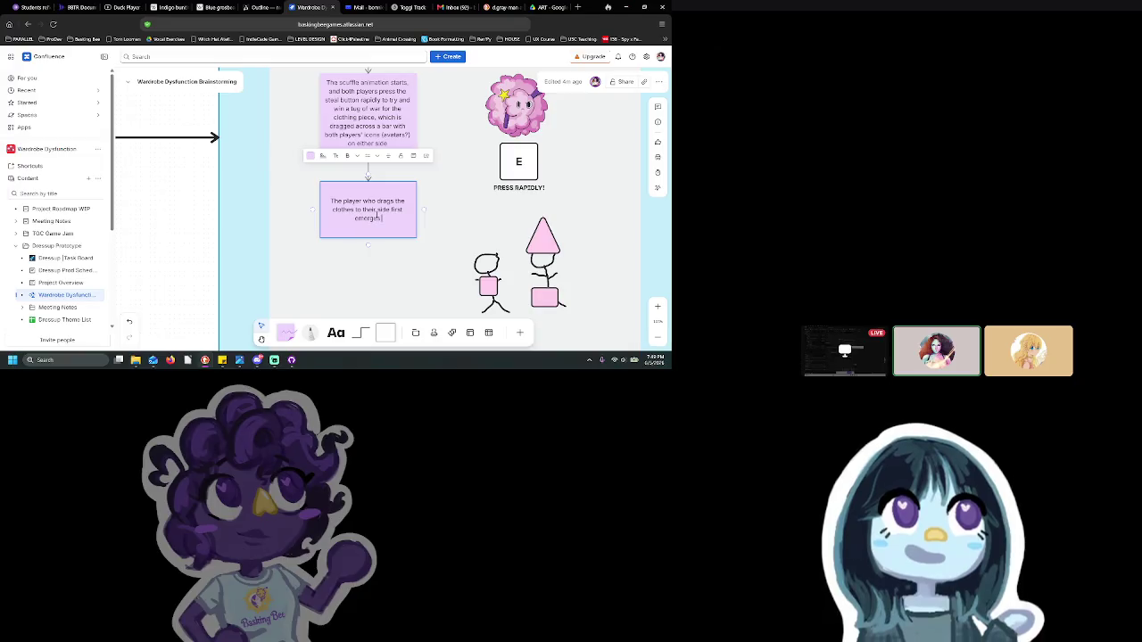
# Replace 'victor' so the note reads 'emerges from the scuffle with the clothing piece.'
pyautogui.write('s victor')
pyautogui.press('BackSpace')
pyautogui.press('BackSpace')
pyautogui.press('BackSpace')
pyautogui.write('from the scuffle with the clothing piece.')
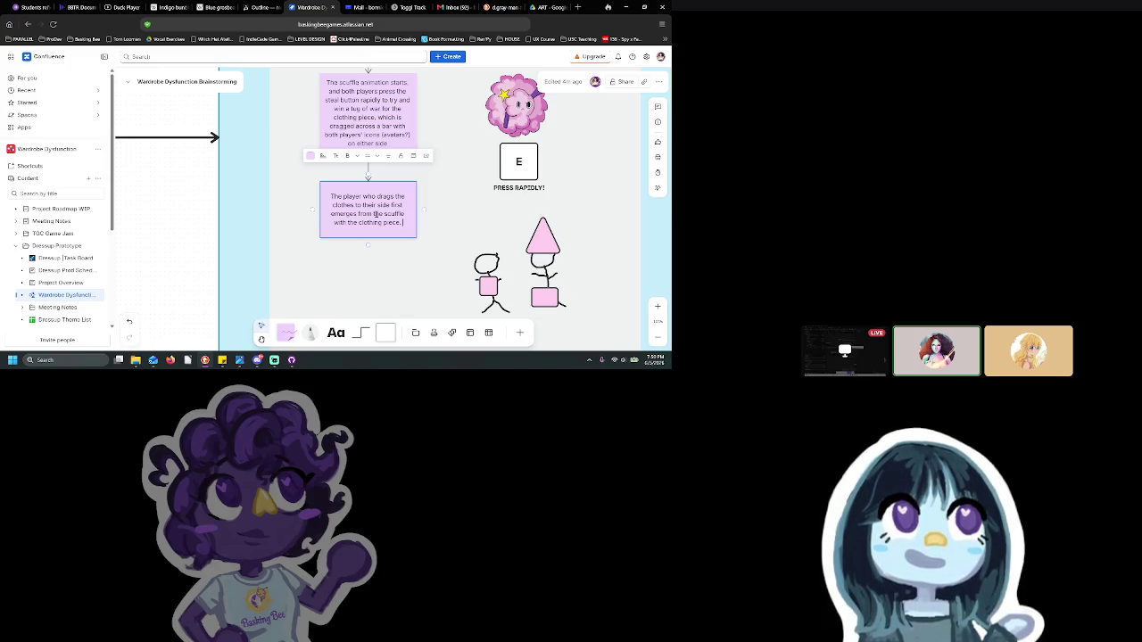
# Add 'Cooldown?' at the end of the sticky note in bold
pyautogui.write('Cooldown?')
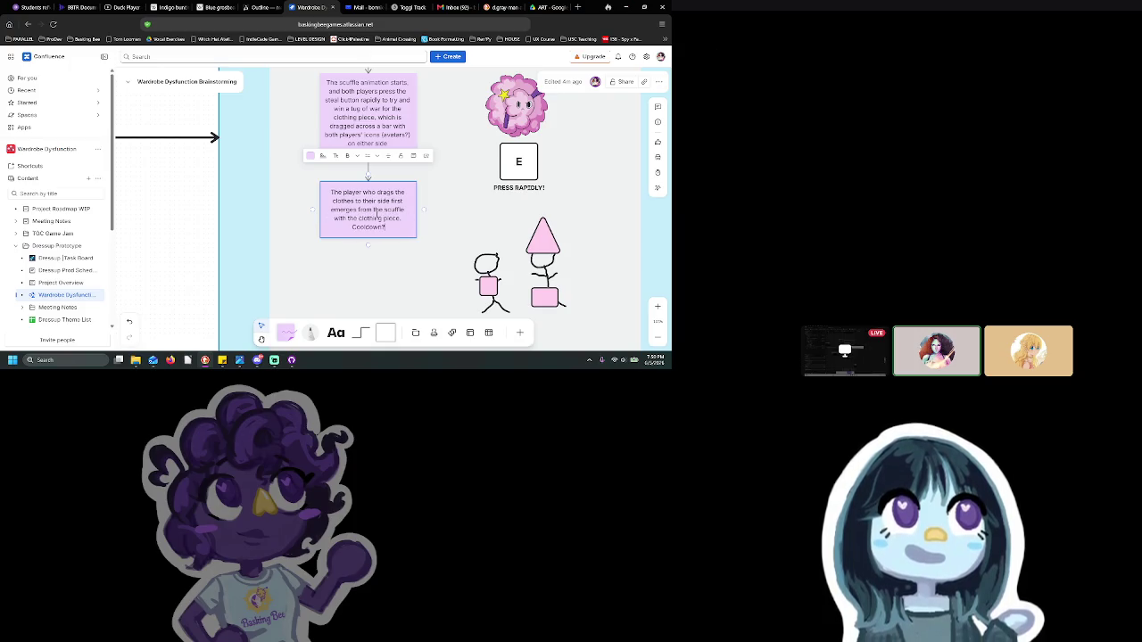
pyautogui.moveTo(386, 226)
pyautogui.mouseDown()
pyautogui.moveTo(352, 227)
pyautogui.moveTo(390, 269)
pyautogui.moveTo(389, 292)
pyautogui.mouseUp()
pyautogui.hotkey('ctrl', 'b')
pyautogui.click(398, 280)
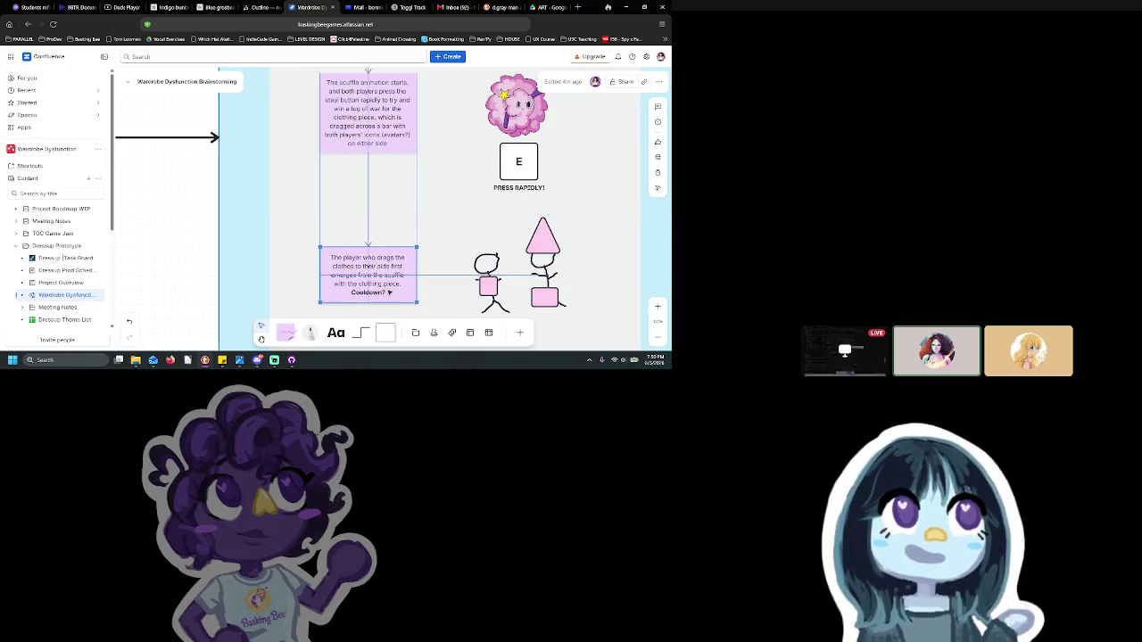
pyautogui.scroll(-5, 527, 246)
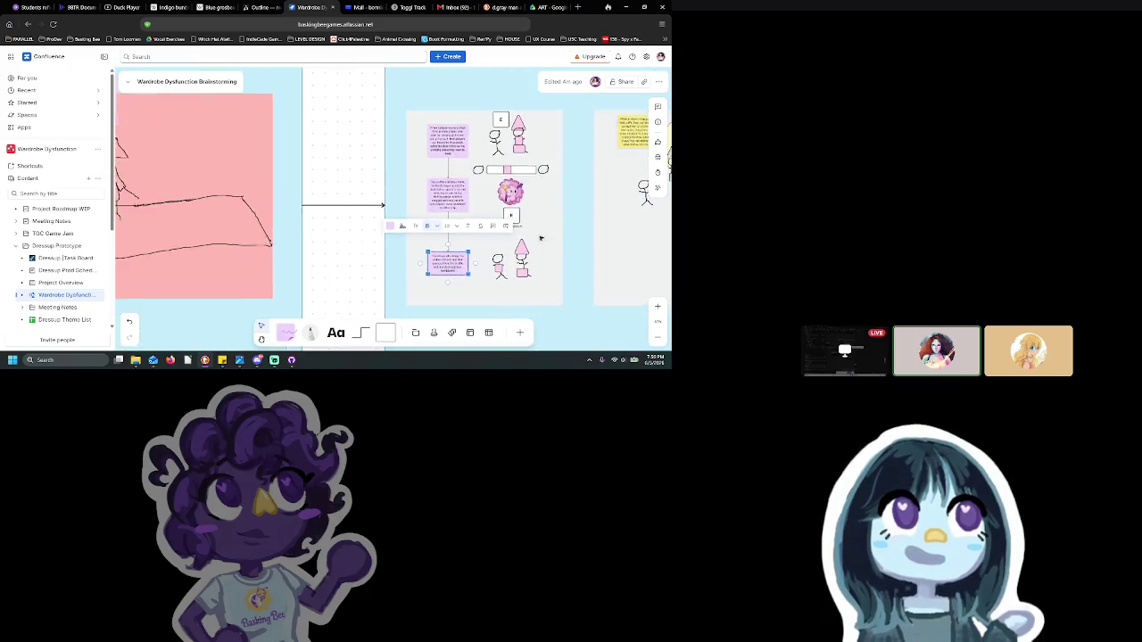
pyautogui.hscroll(3, 544, 236)
pyautogui.scroll(1, 499, 243)
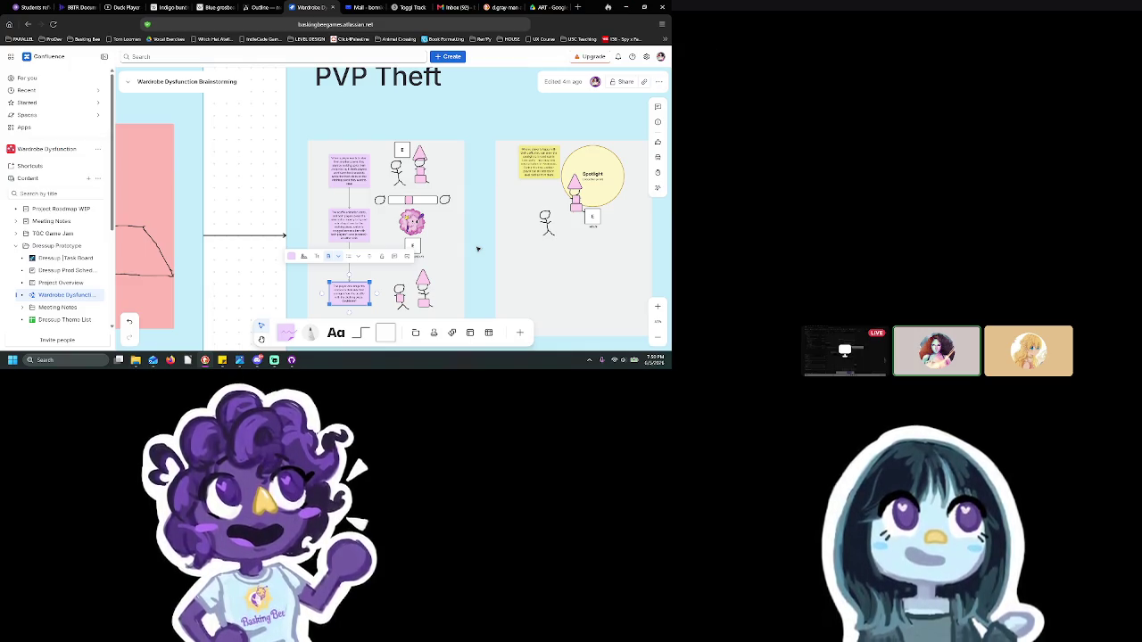
pyautogui.click(459, 244)
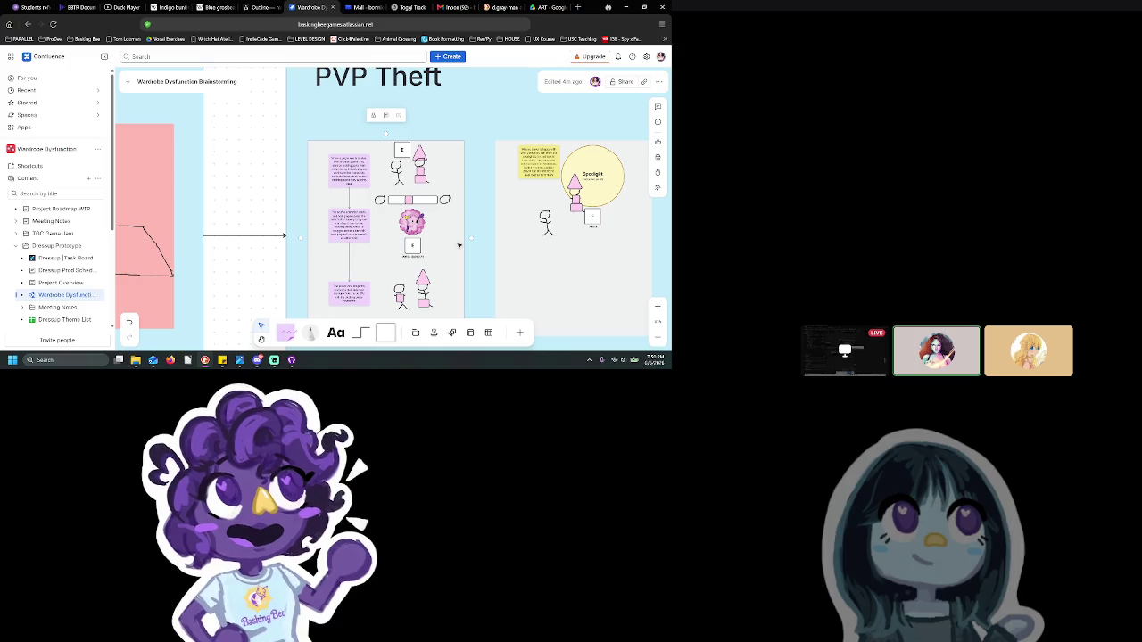
pyautogui.scroll(-2, 458, 245)
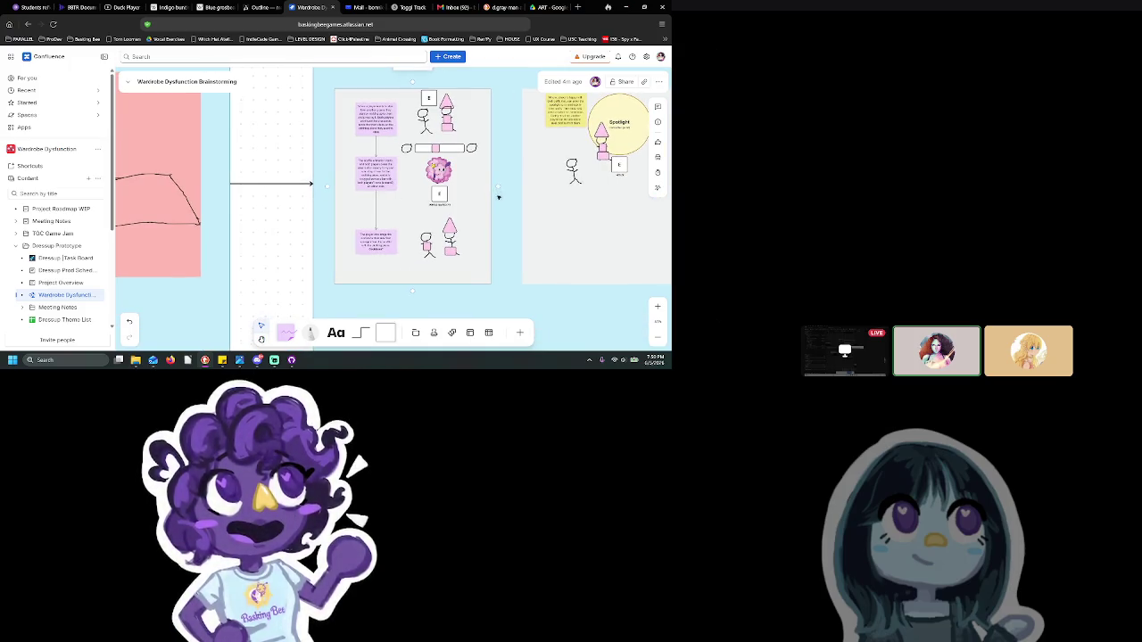
pyautogui.scroll(2, 498, 197)
pyautogui.scroll(2, 497, 204)
pyautogui.scroll(-2, 498, 204)
pyautogui.scroll(1, 498, 215)
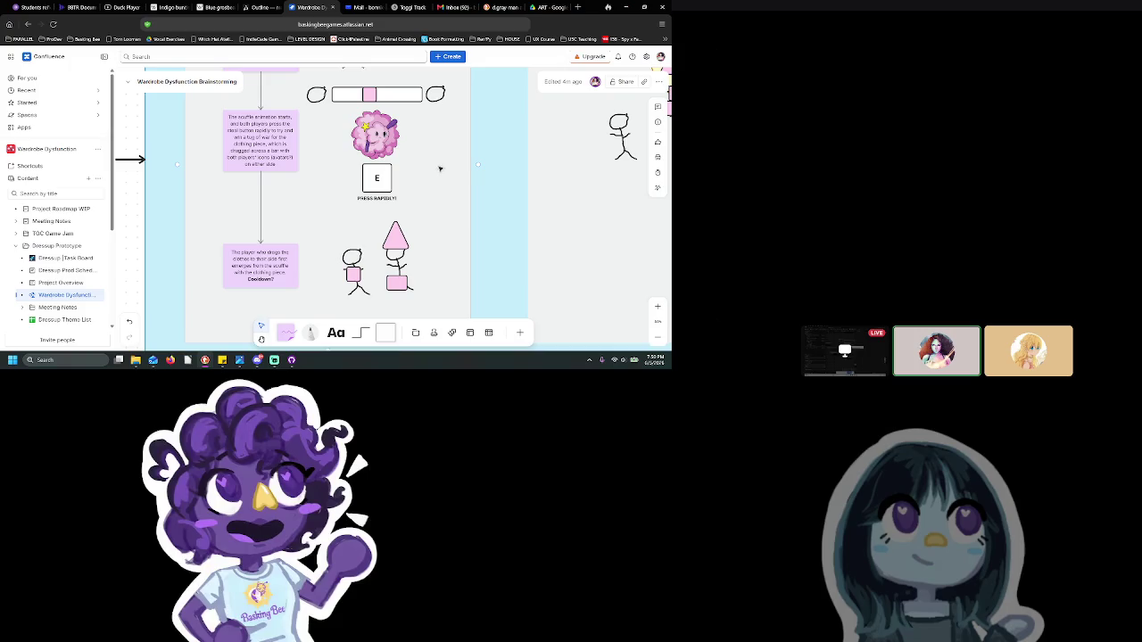
pyautogui.scroll(2, 498, 231)
pyautogui.scroll(1, 500, 246)
pyautogui.scroll(1, 505, 259)
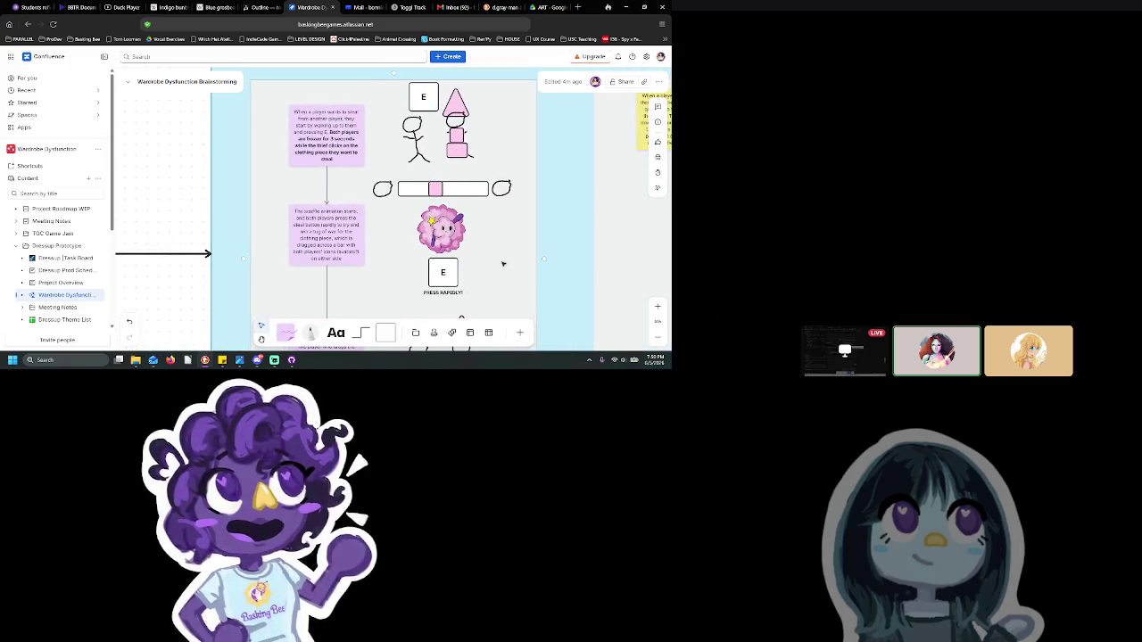
pyautogui.click(455, 102)
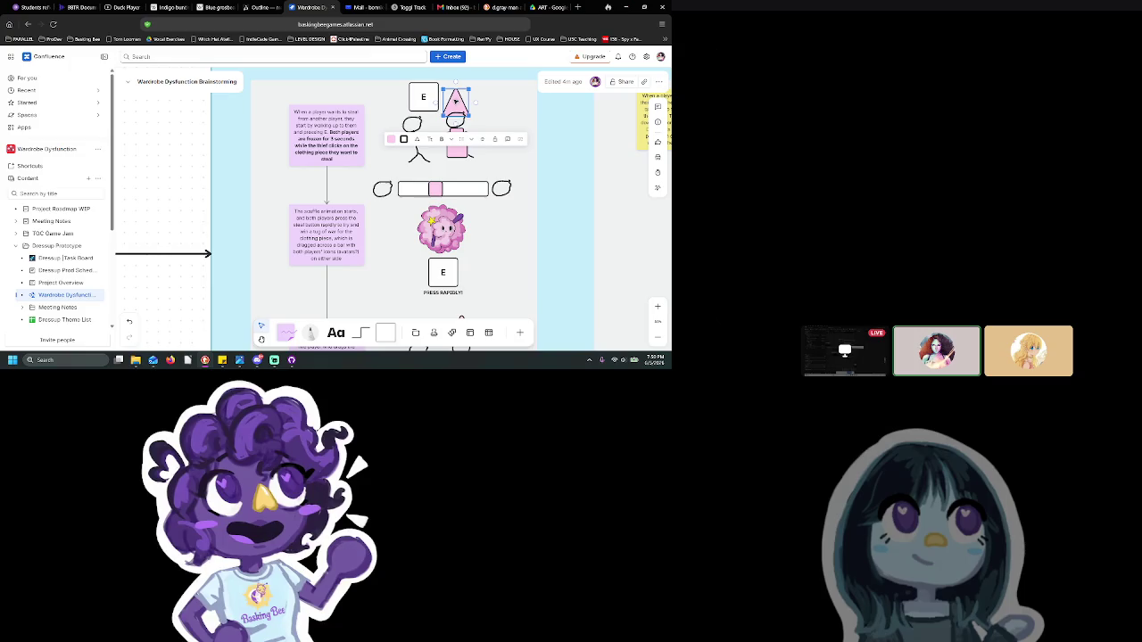
# Bring the pink triangle hat to the front, above the stick figure
pyautogui.rightClick(454, 105)
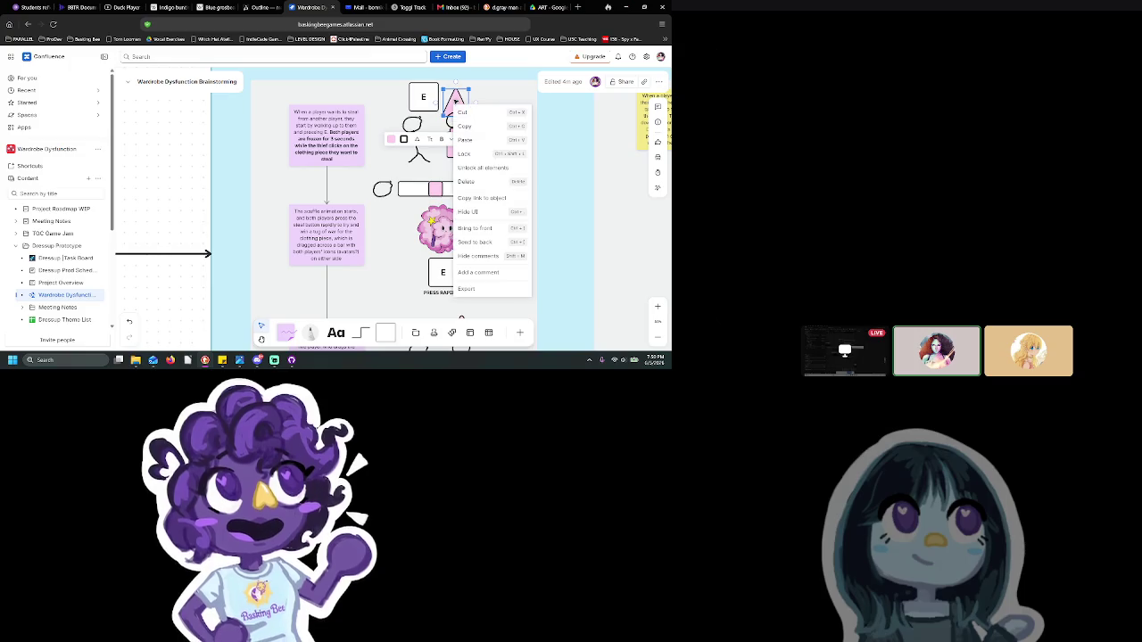
pyautogui.click(476, 228)
pyautogui.click(538, 170)
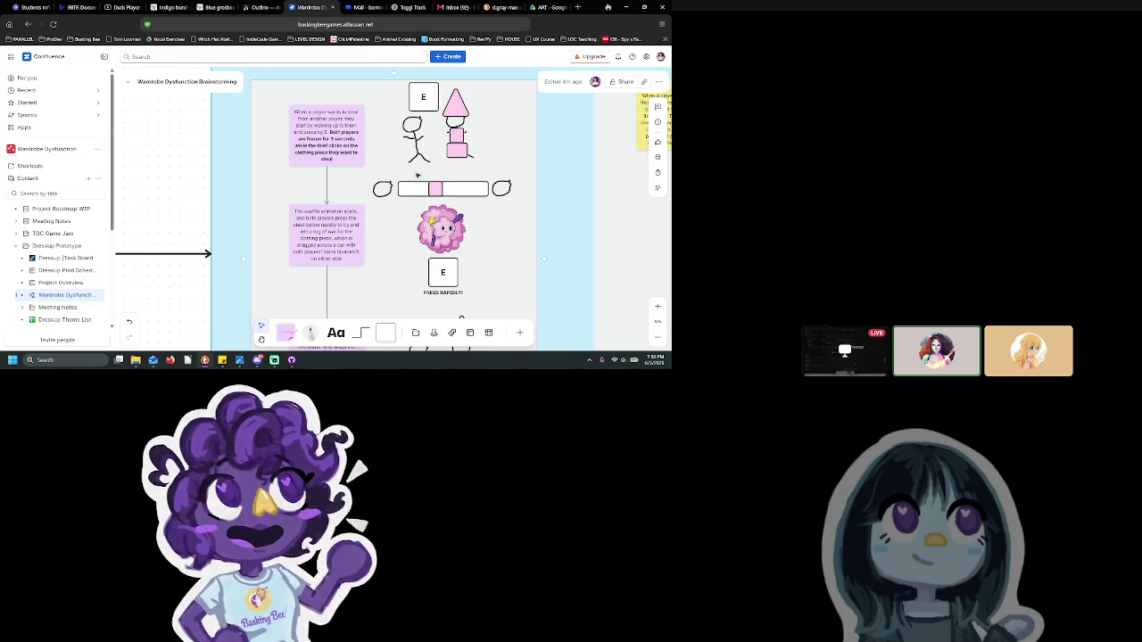
# Scroll around the flowchart and select the top E key box
pyautogui.scroll(3, 417, 175)
pyautogui.scroll(-2, 461, 207)
pyautogui.scroll(-1, 461, 207)
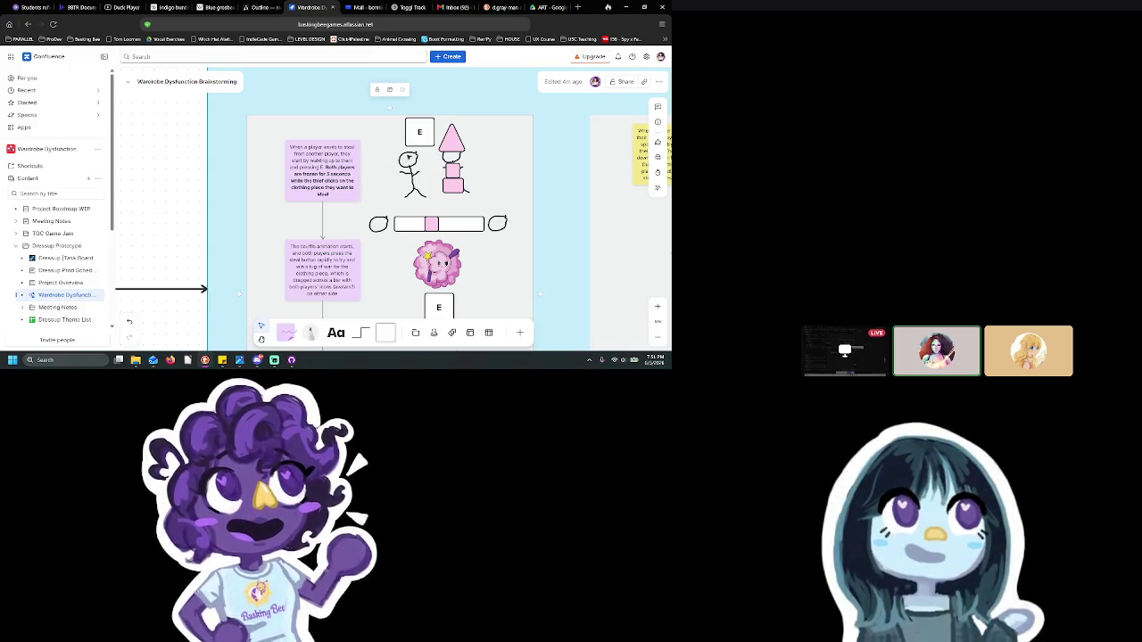
pyautogui.click(425, 134)
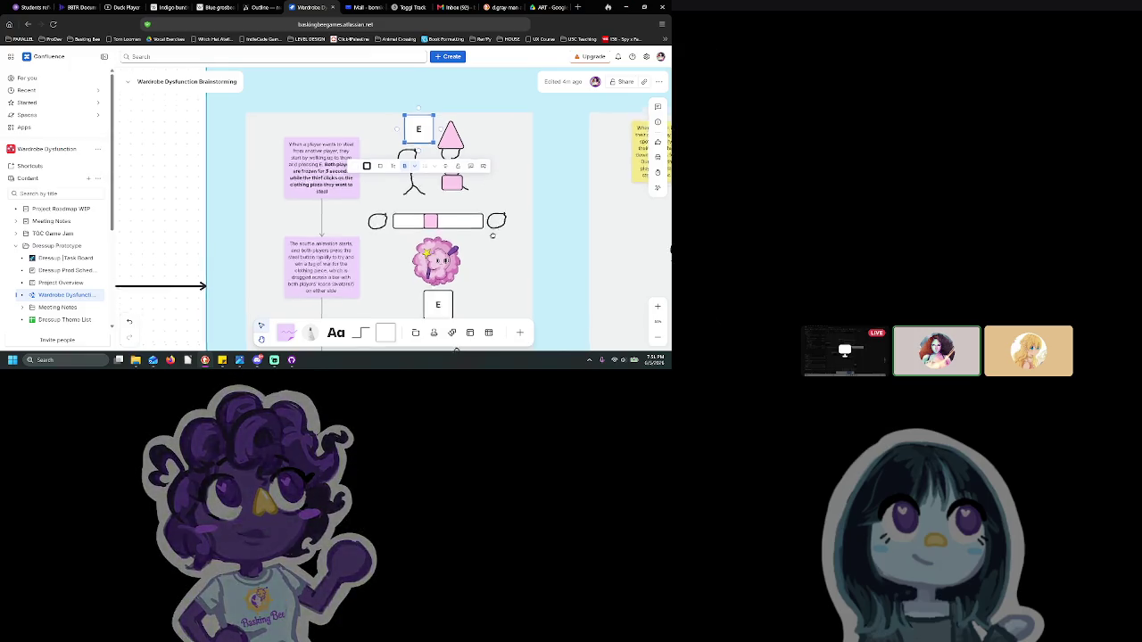
pyautogui.scroll(-3, 490, 160)
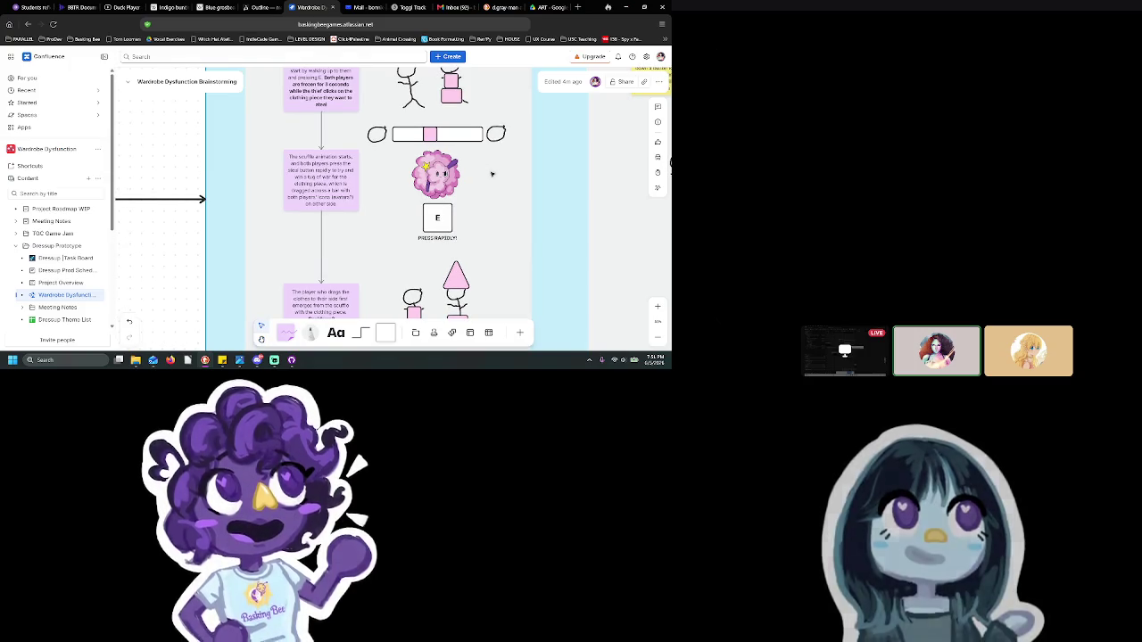
pyautogui.scroll(2, 490, 145)
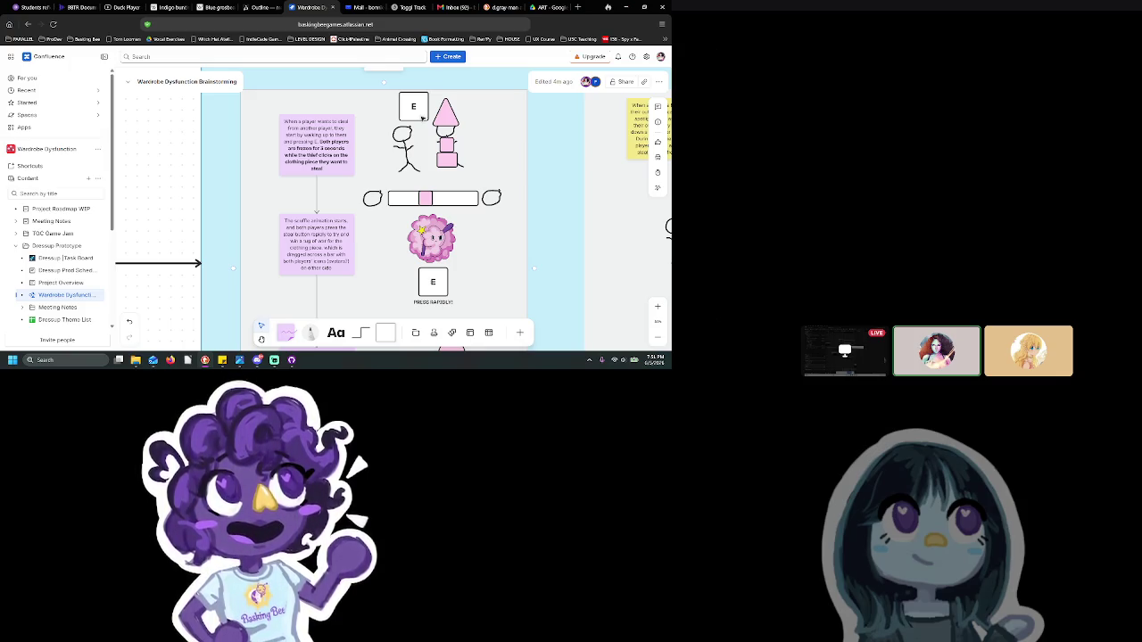
pyautogui.scroll(1, 446, 150)
pyautogui.scroll(1, 448, 150)
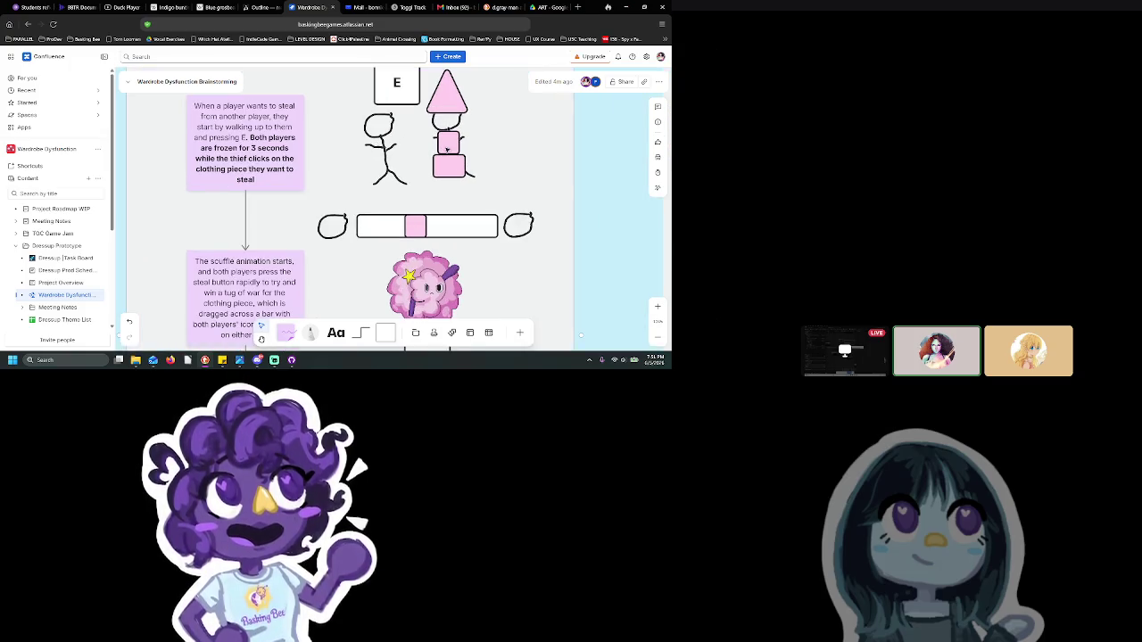
pyautogui.scroll(1, 452, 140)
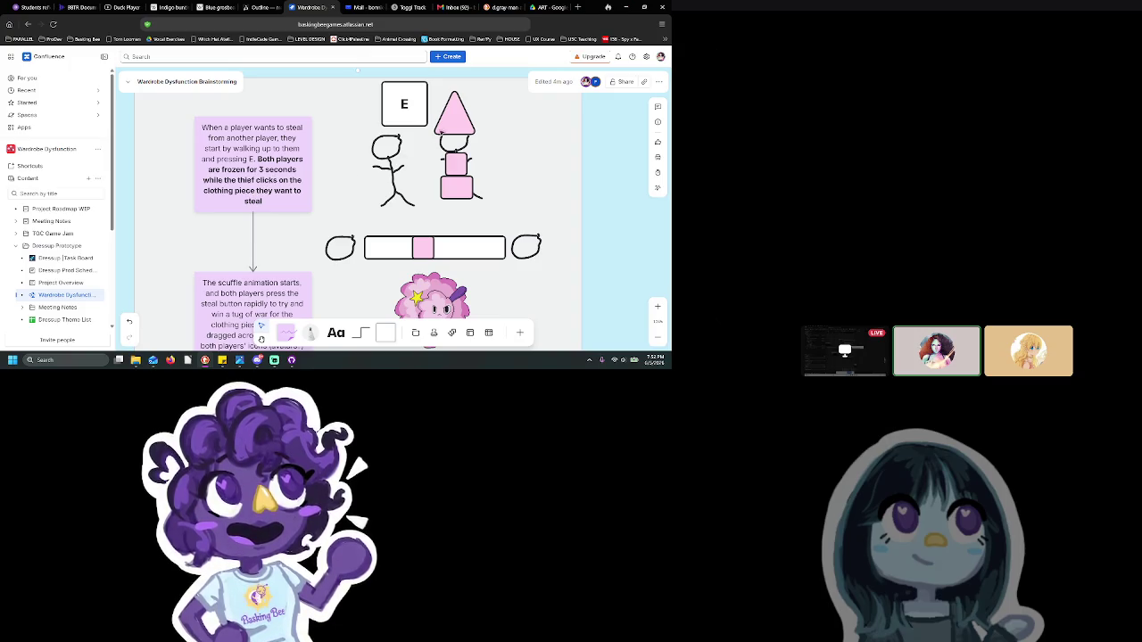
pyautogui.click(457, 164)
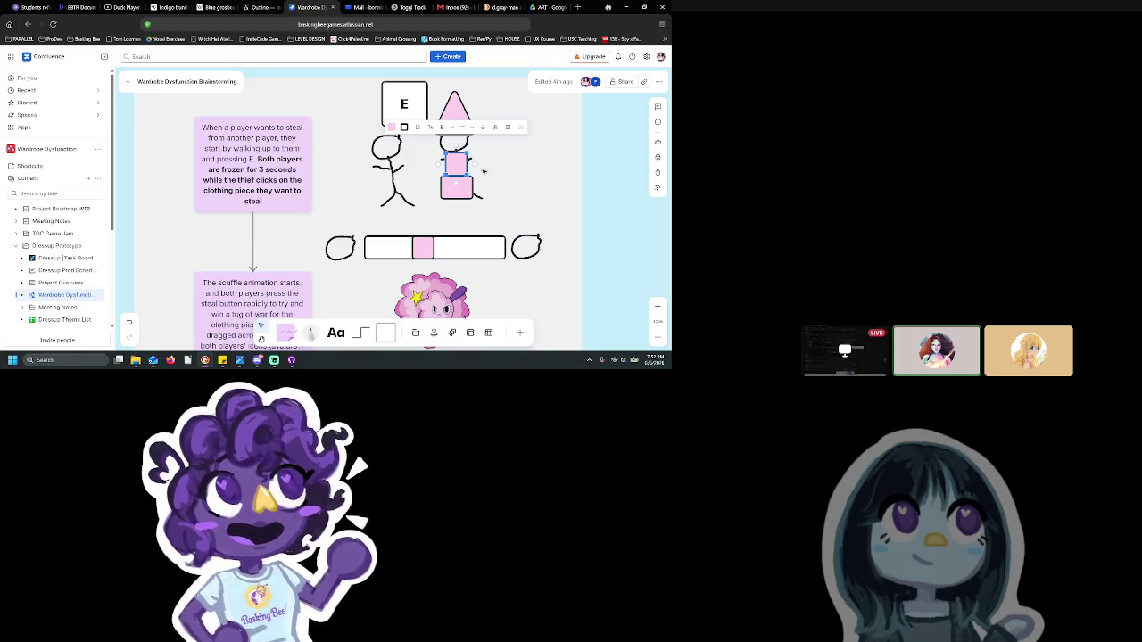
pyautogui.click(484, 171)
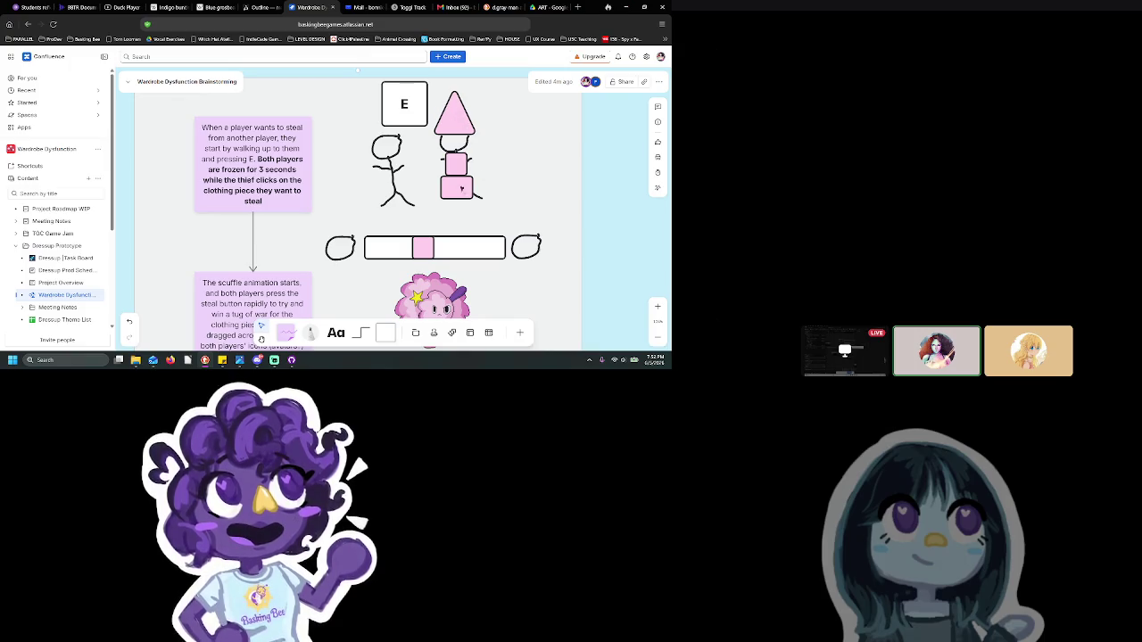
pyautogui.scroll(-2, 486, 123)
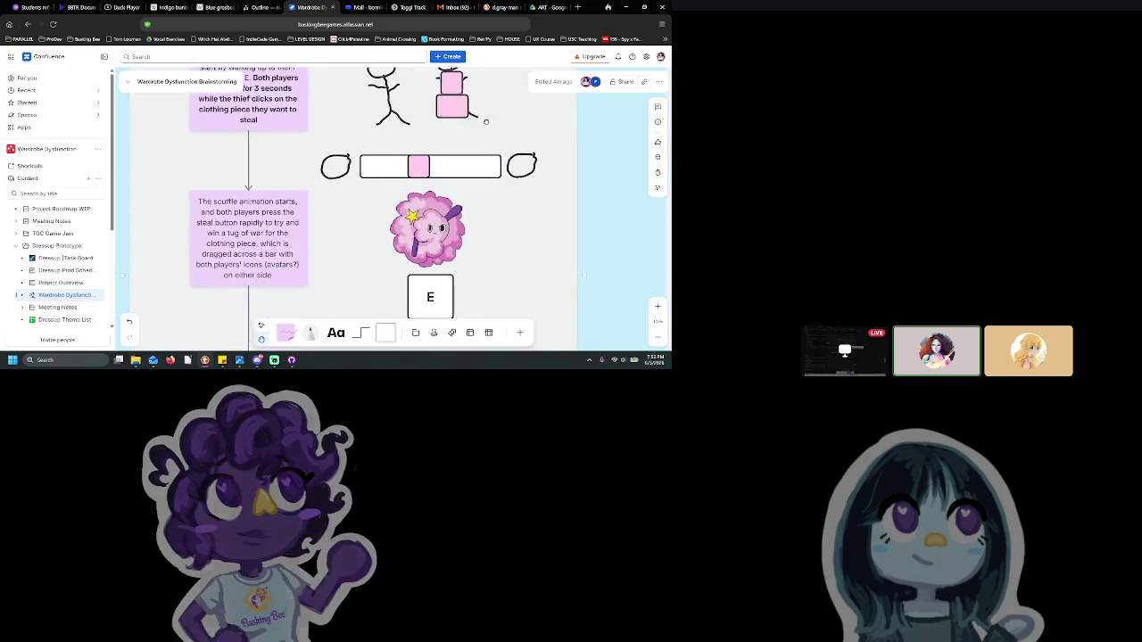
pyautogui.scroll(-2, 491, 169)
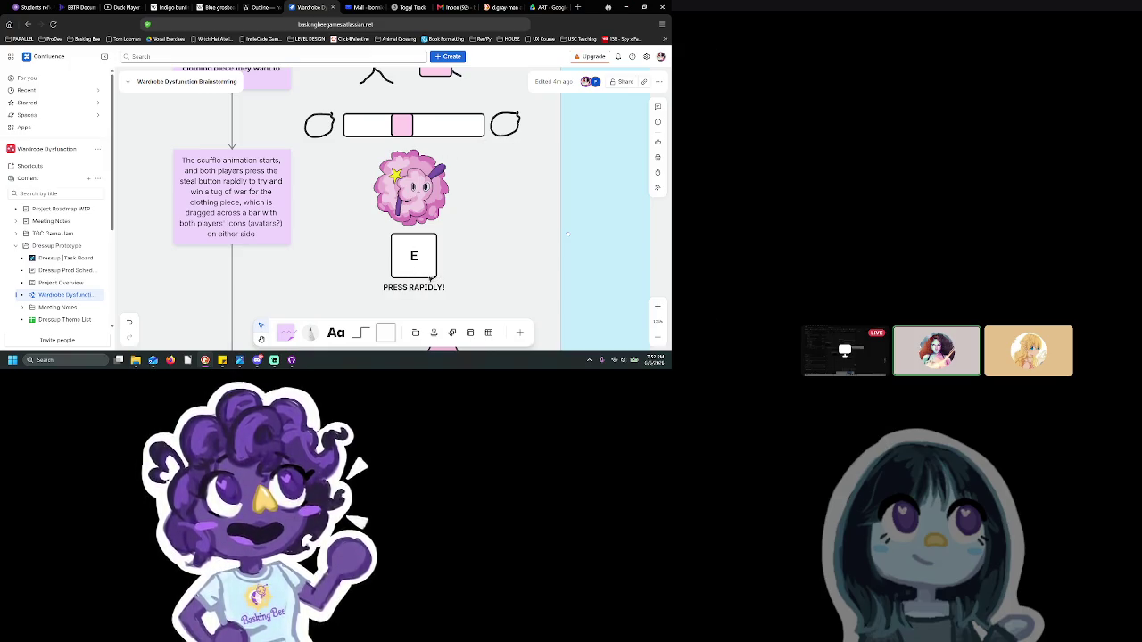
# Move the pink tug-of-war marker slightly left and shift the right figure's pink body box onto the guide
pyautogui.moveTo(402, 125)
pyautogui.mouseDown()
pyautogui.moveTo(362, 125)
pyautogui.moveTo(392, 125)
pyautogui.mouseUp()
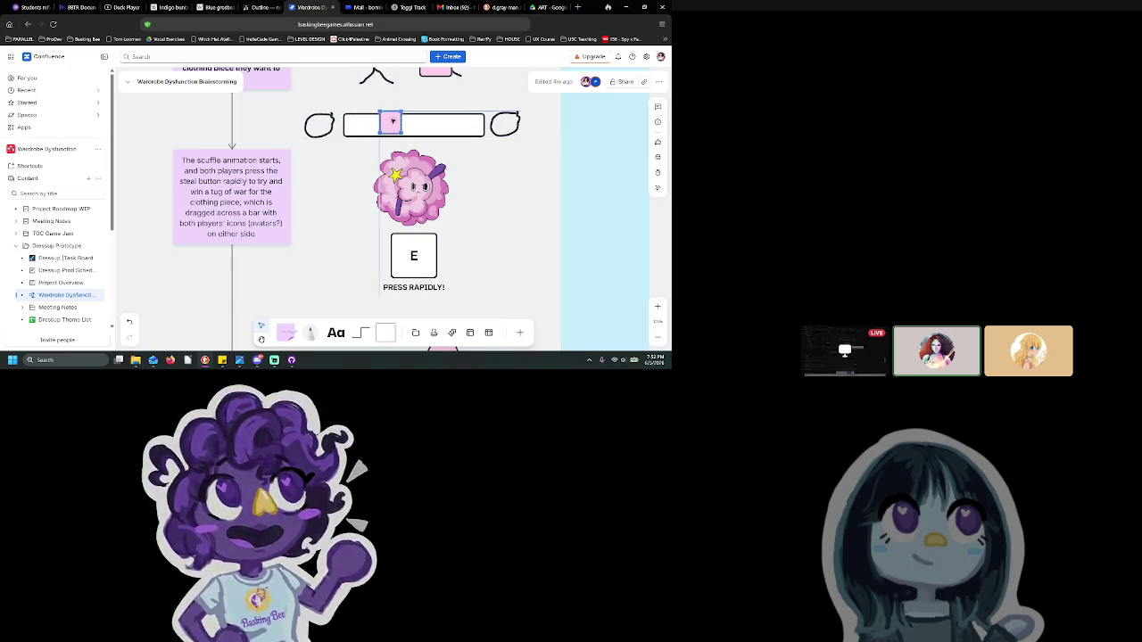
pyautogui.scroll(-5, 403, 192)
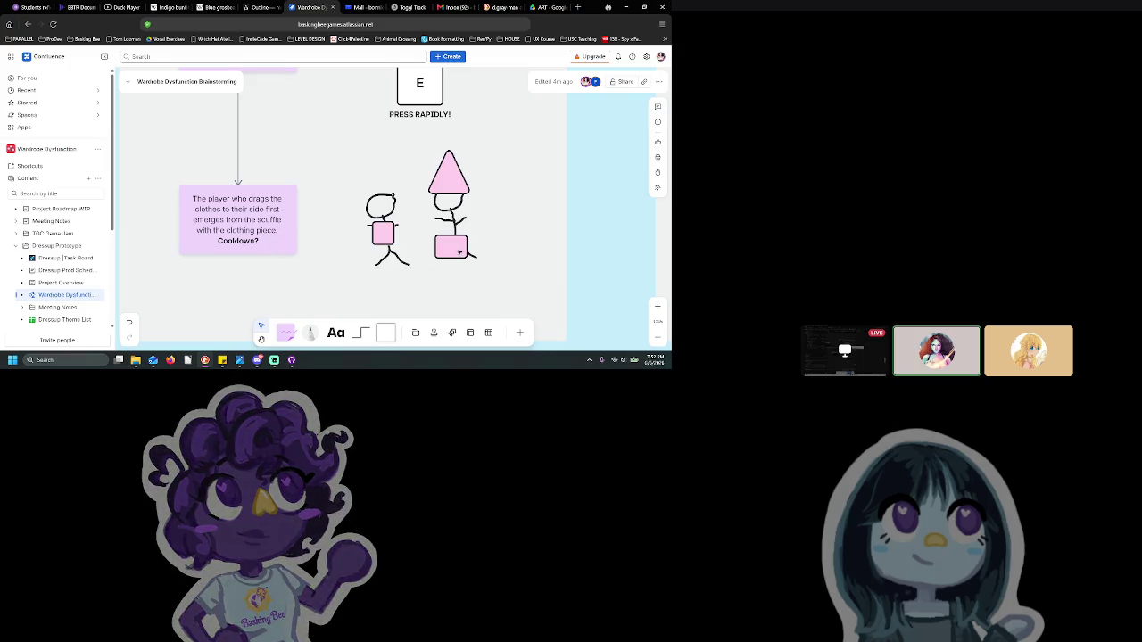
pyautogui.moveTo(460, 254); pyautogui.dragTo(468, 248)
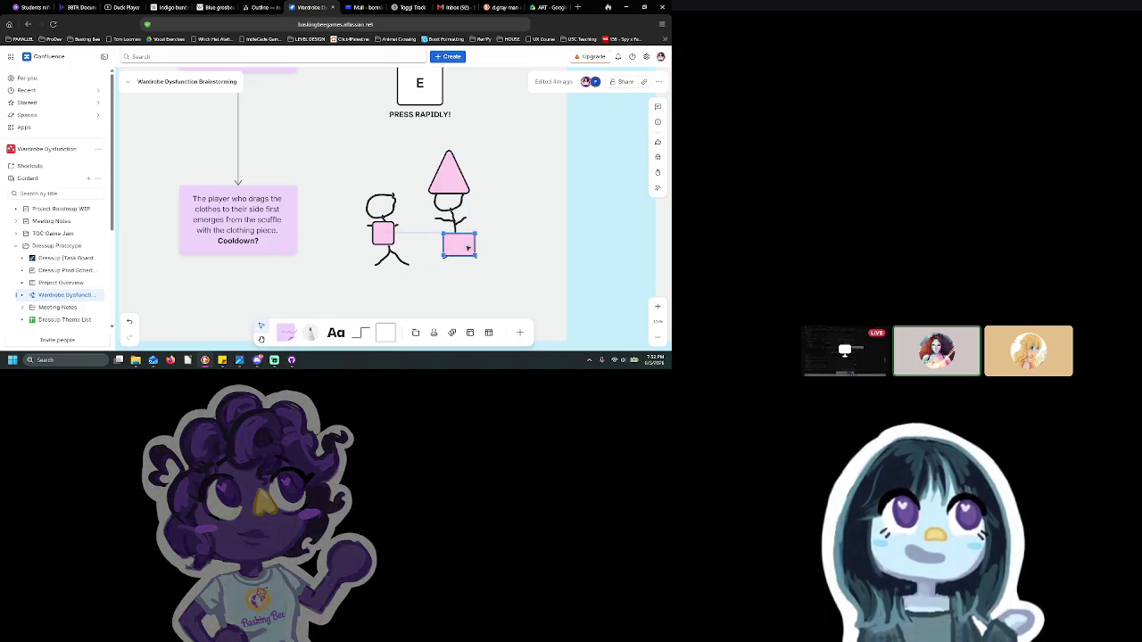
pyautogui.click(531, 246)
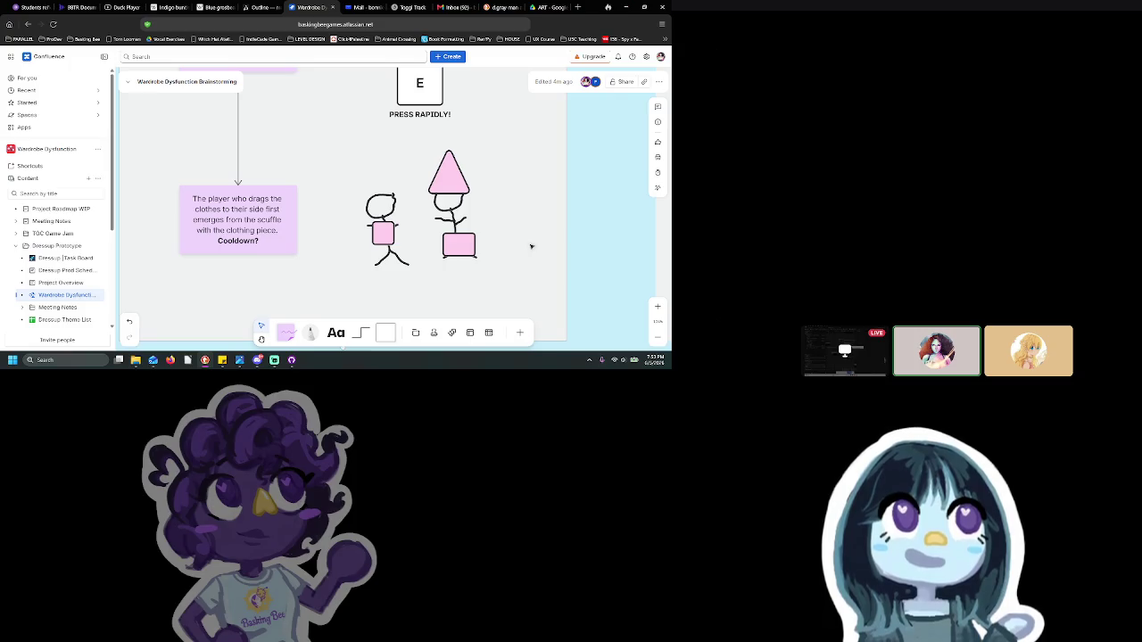
pyautogui.scroll(3, 510, 204)
# Put the pink stealing sticky note into text editing, with the word 'steal' selected
pyautogui.rightClick(460, 223)
pyautogui.rightClick(450, 188)
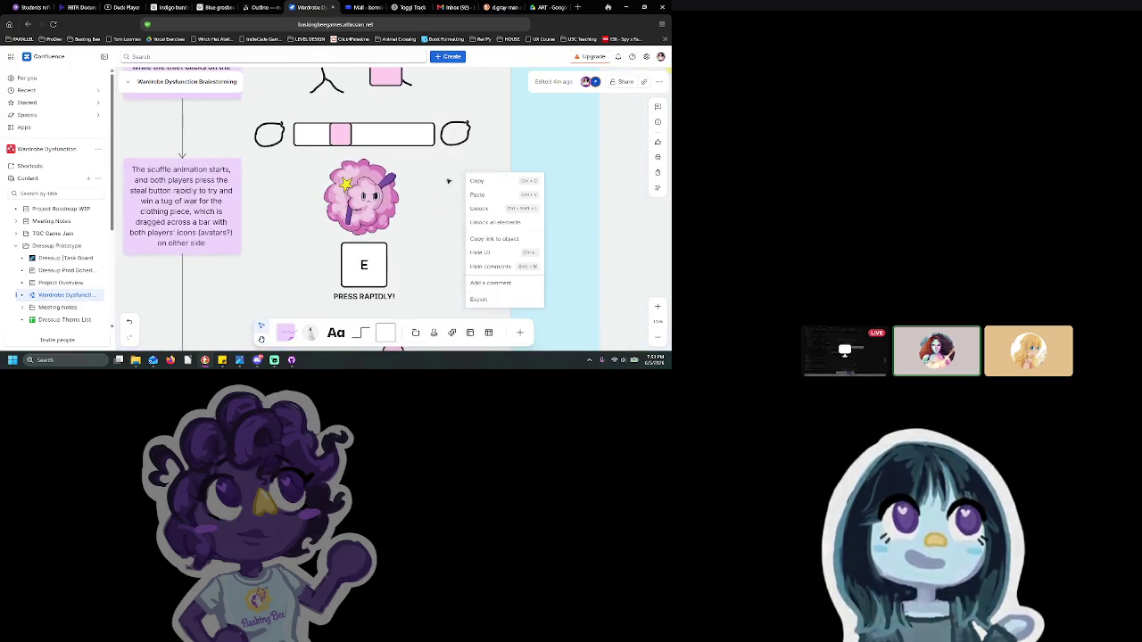
pyautogui.scroll(1, 481, 250)
pyautogui.scroll(1, 482, 251)
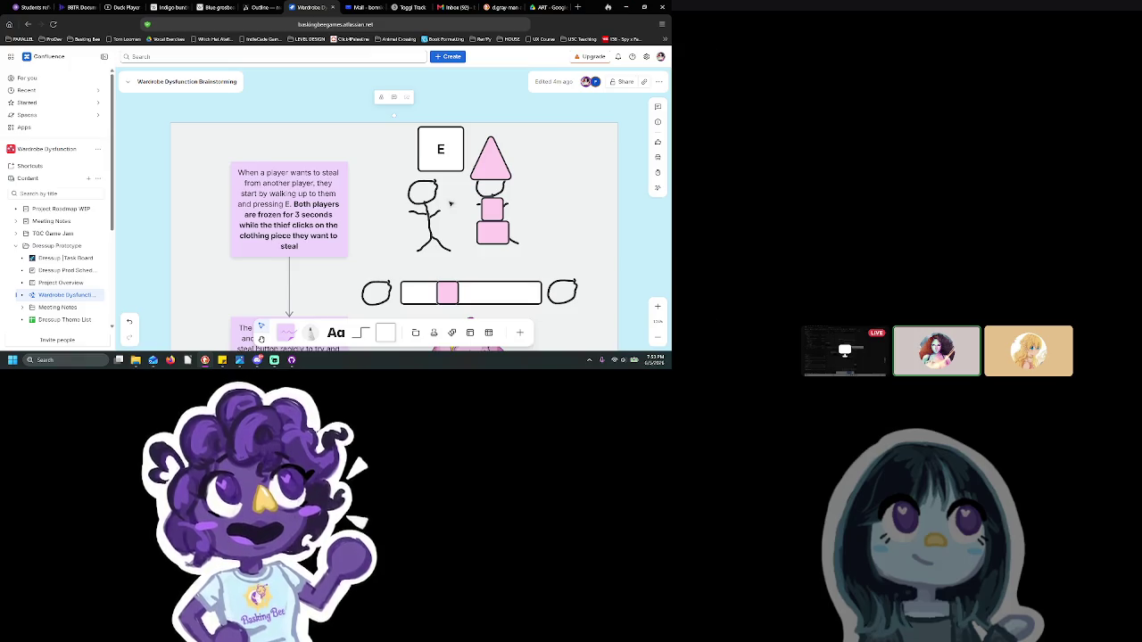
pyautogui.doubleClick(307, 246)
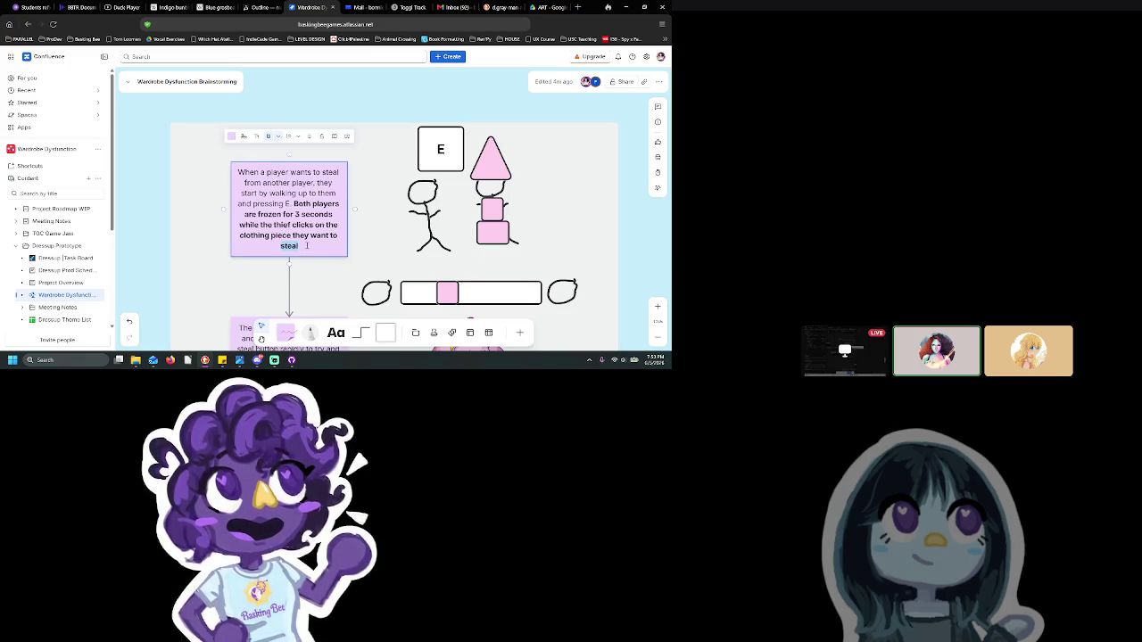
# Append '. If the thief does not select anything in the time limit, they are stunned and the player they tried to steal from can leave immediately' after 'steal'
pyautogui.click(310, 245)
pyautogui.write('.')
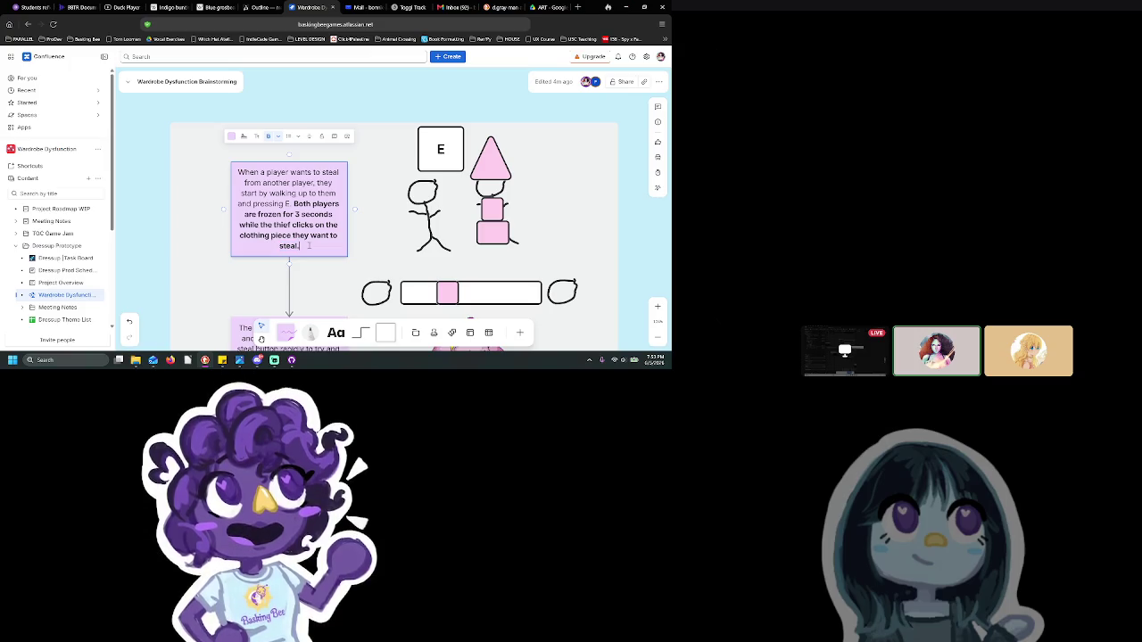
pyautogui.write(' If the thief doe')
pyautogui.press('BackSpace')
pyautogui.press('BackSpace')
pyautogui.press('BackSpace')
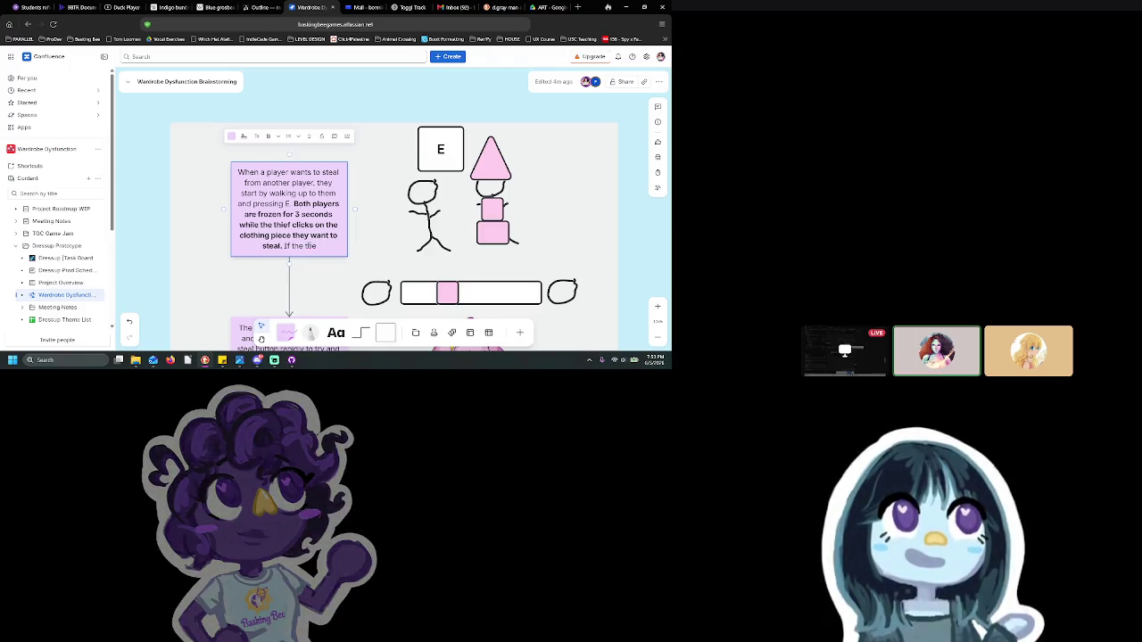
pyautogui.write('f does')
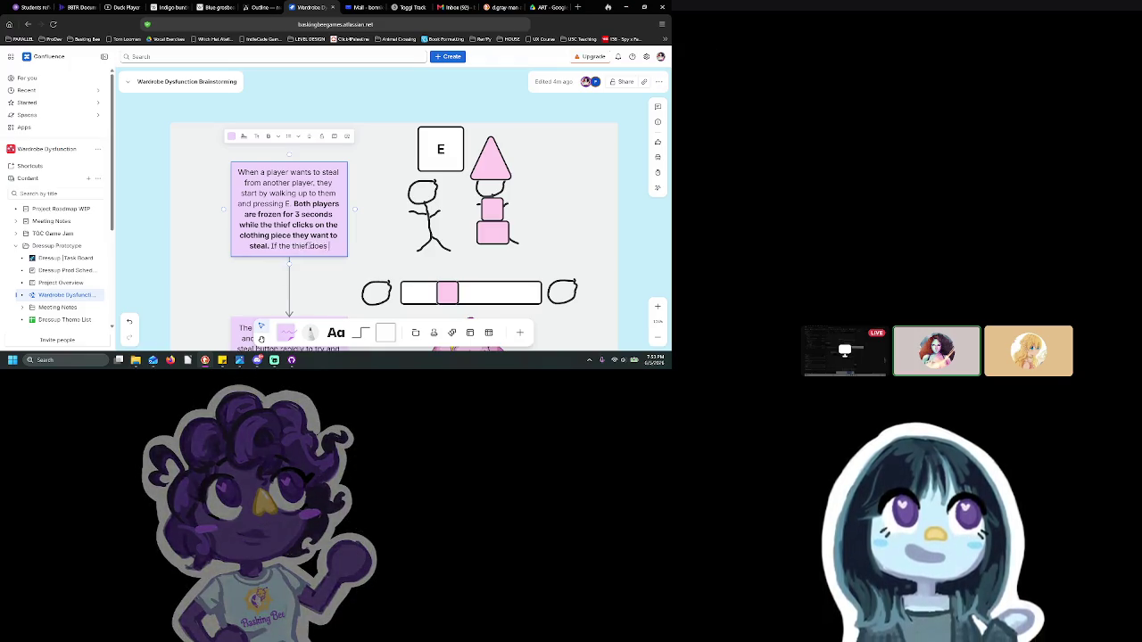
pyautogui.write(' not select anyt')
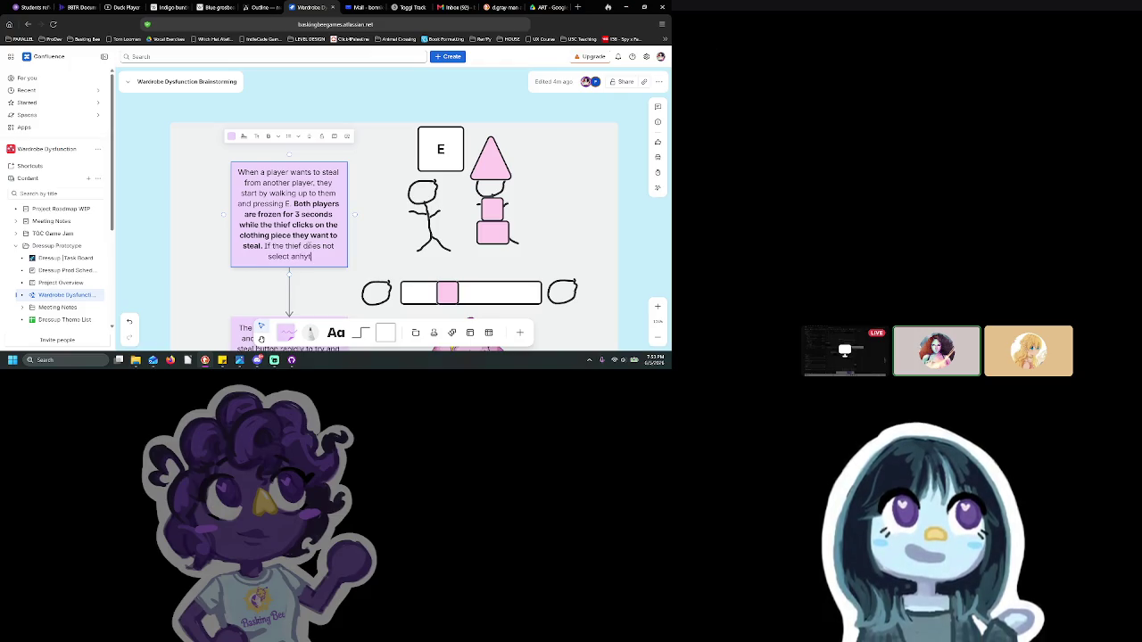
pyautogui.write('hing')
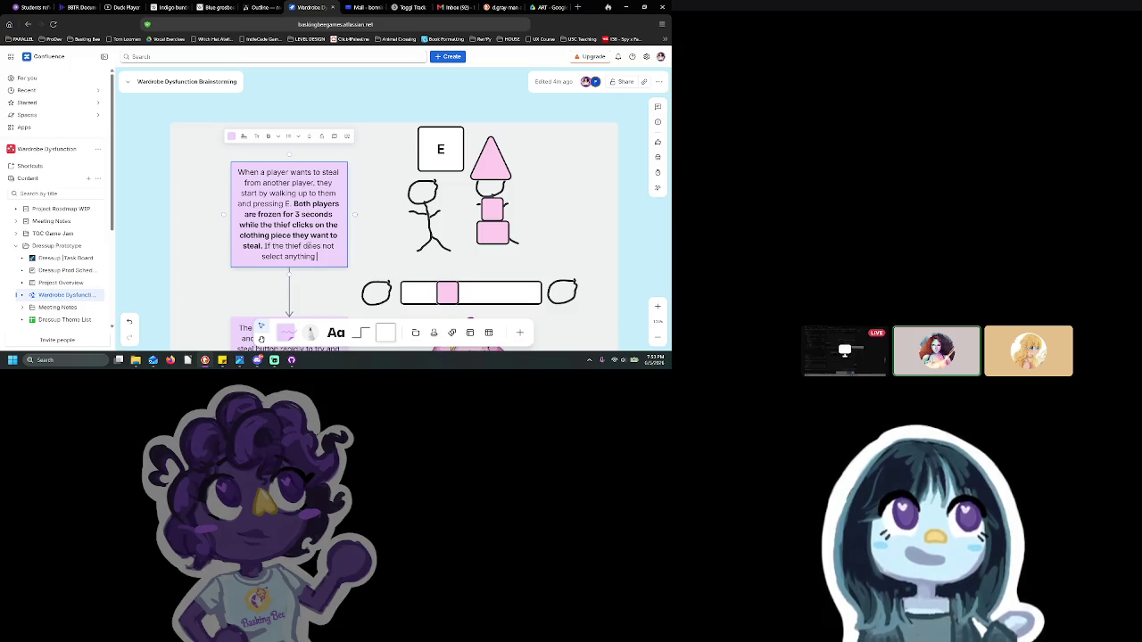
pyautogui.write(' (')
pyautogui.press('BackSpace')
pyautogui.write('in the time limit')
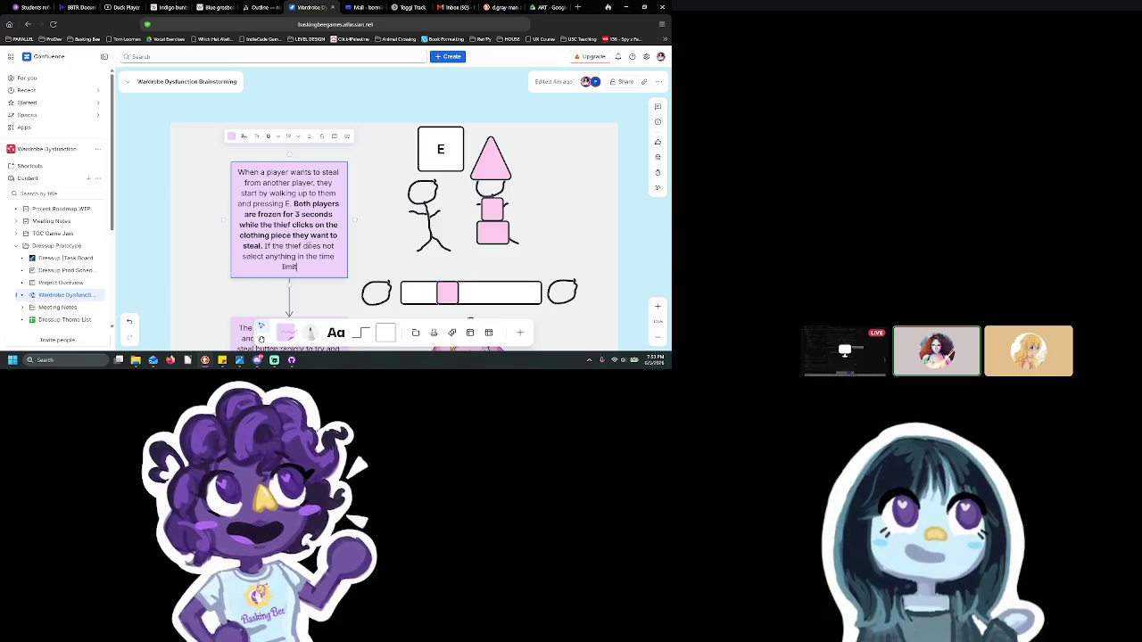
pyautogui.write('.')
pyautogui.press('BackSpace')
pyautogui.write(', they are stunned and the player the')
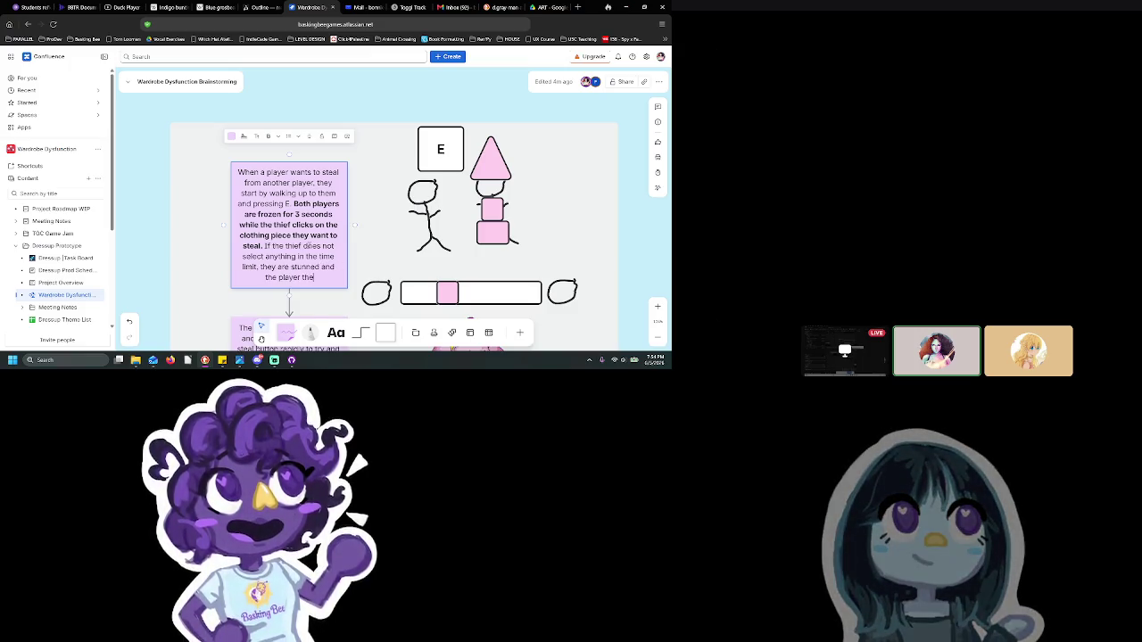
pyautogui.write('y tried to steal from can leav')
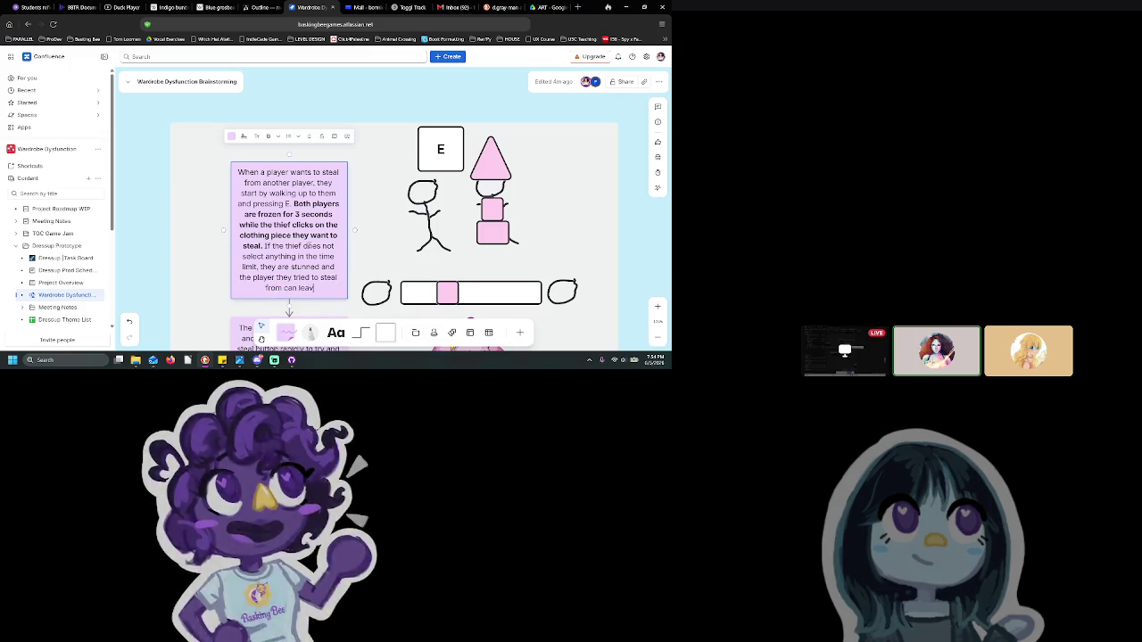
pyautogui.write('e immediately')
pyautogui.press('Escape')
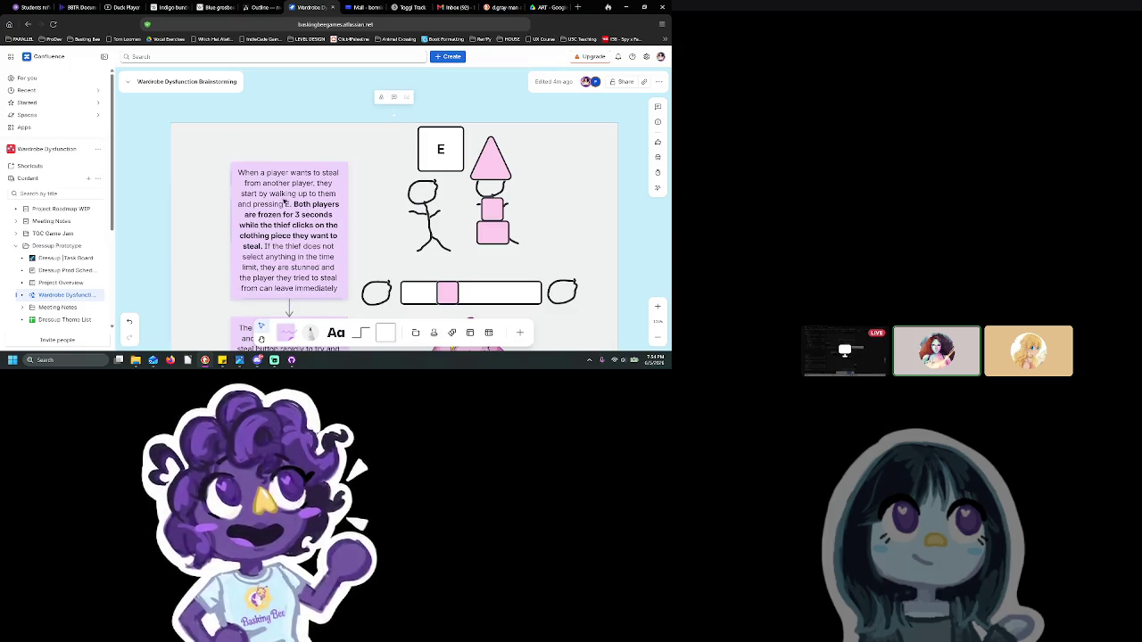
# Shift the stealing note slightly up, then pan down through the scuffle and clothes-dragging notes
pyautogui.moveTo(312, 204); pyautogui.dragTo(312, 179)
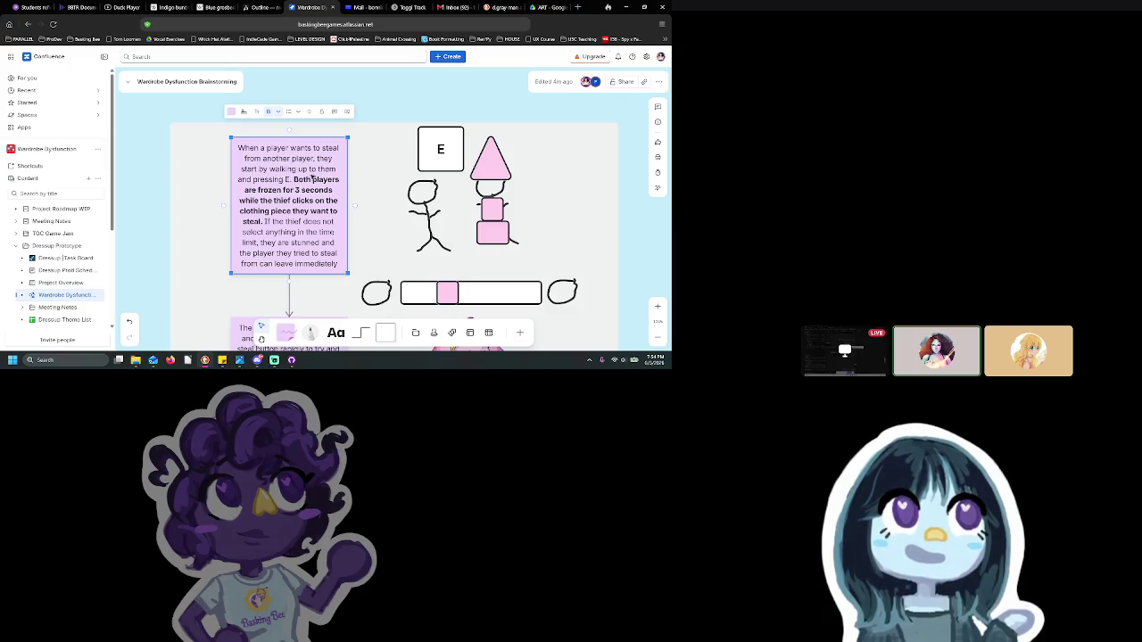
pyautogui.moveTo(515, 256); pyautogui.dragTo(505, 215)
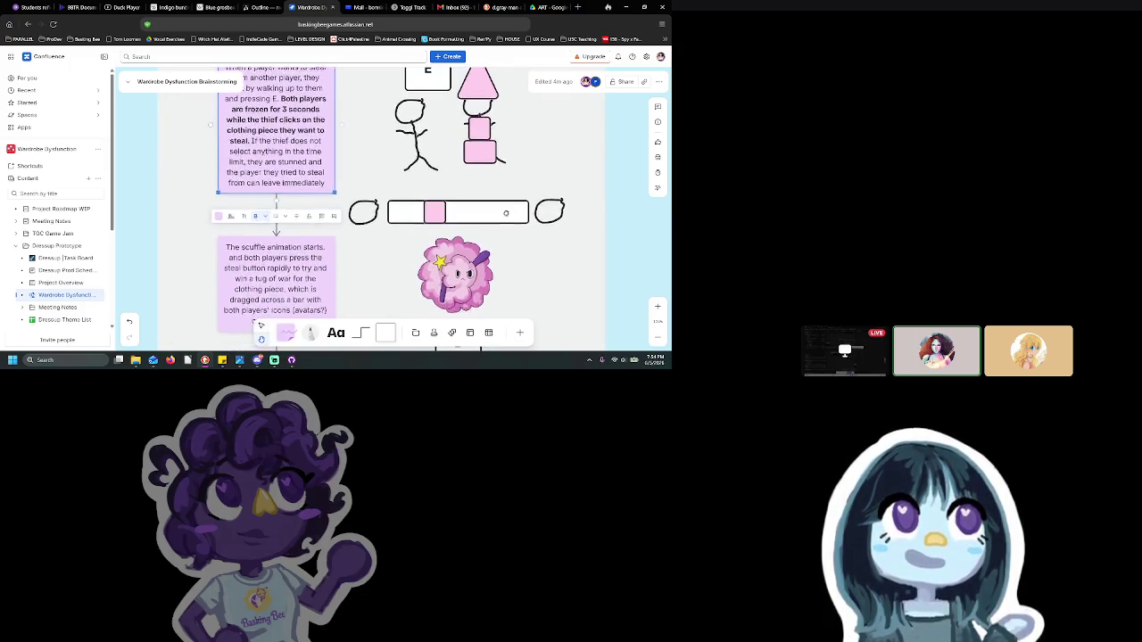
pyautogui.moveTo(533, 286)
pyautogui.mouseDown()
pyautogui.moveTo(524, 236)
pyautogui.moveTo(520, 264)
pyautogui.mouseUp()
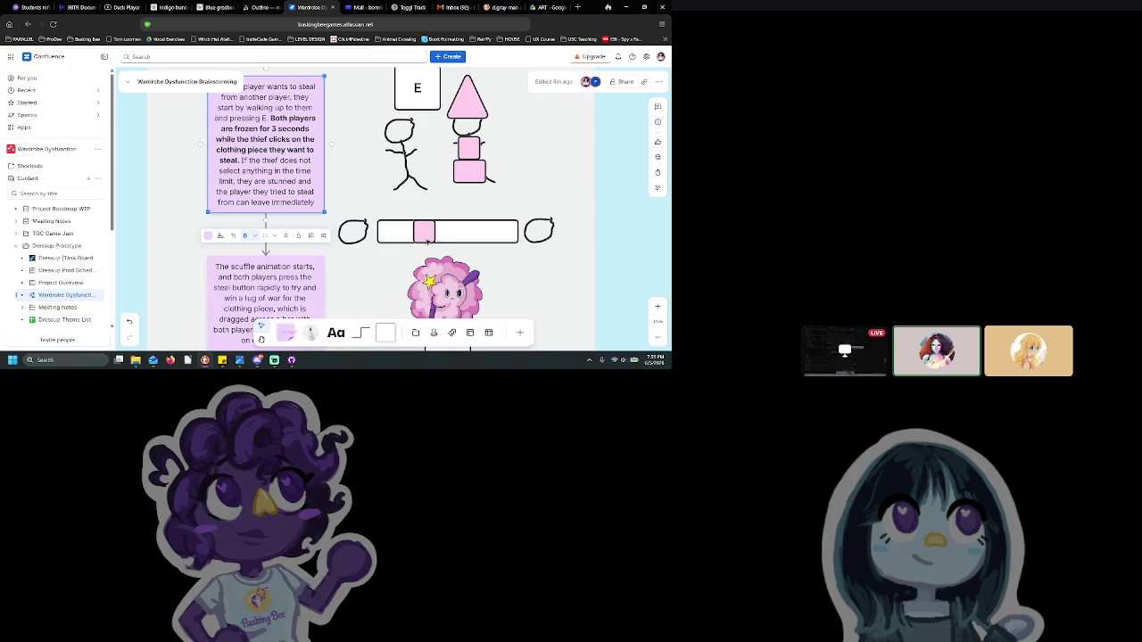
pyautogui.moveTo(409, 194); pyautogui.dragTo(480, 69)
pyautogui.click(497, 230)
pyautogui.rightClick(393, 129)
pyautogui.click(332, 172)
pyautogui.scroll(-3, 332, 172)
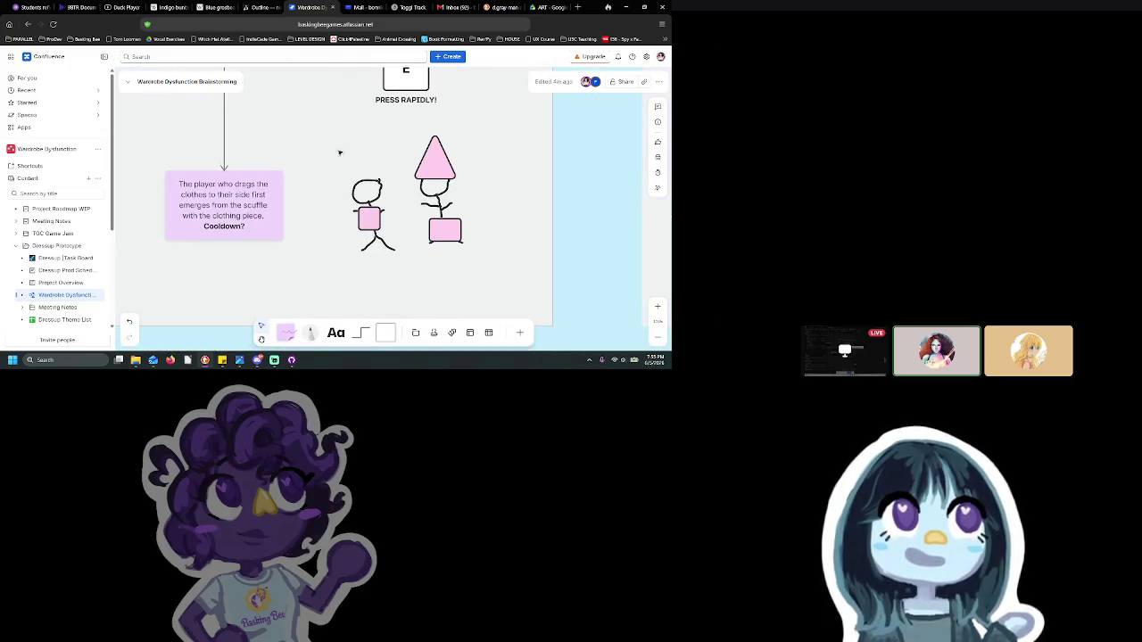
pyautogui.scroll(4, 331, 120)
pyautogui.rightClick(395, 226)
pyautogui.scroll(2, 401, 206)
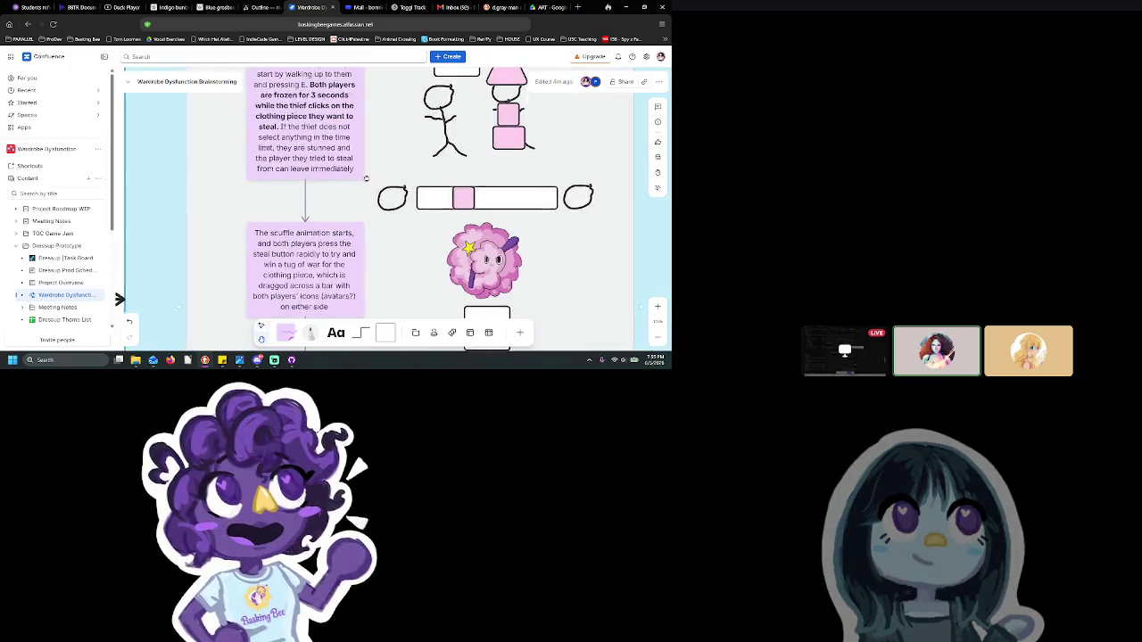
pyautogui.scroll(2, 429, 170)
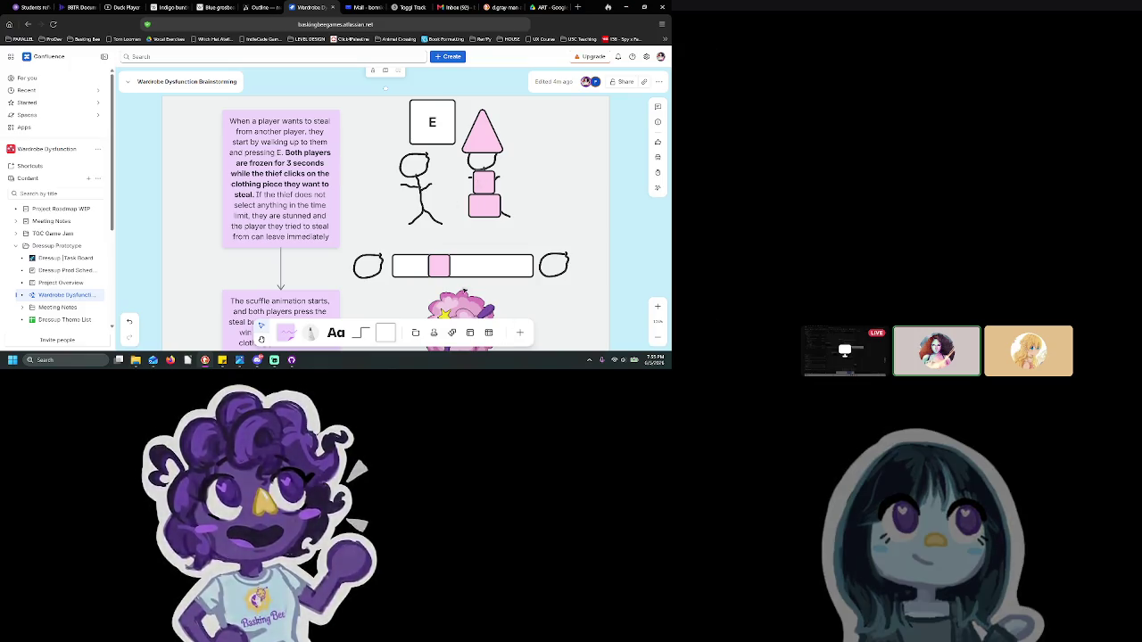
pyautogui.scroll(-3, 483, 169)
pyautogui.scroll(4, 446, 232)
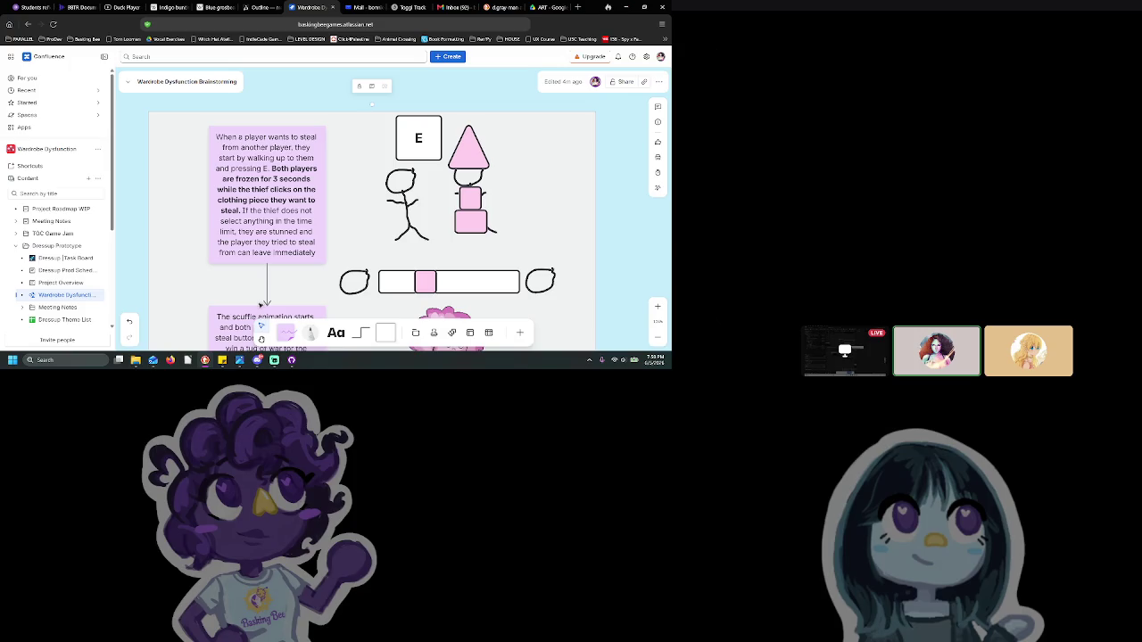
pyautogui.scroll(-3, 434, 235)
pyautogui.scroll(-3, 434, 234)
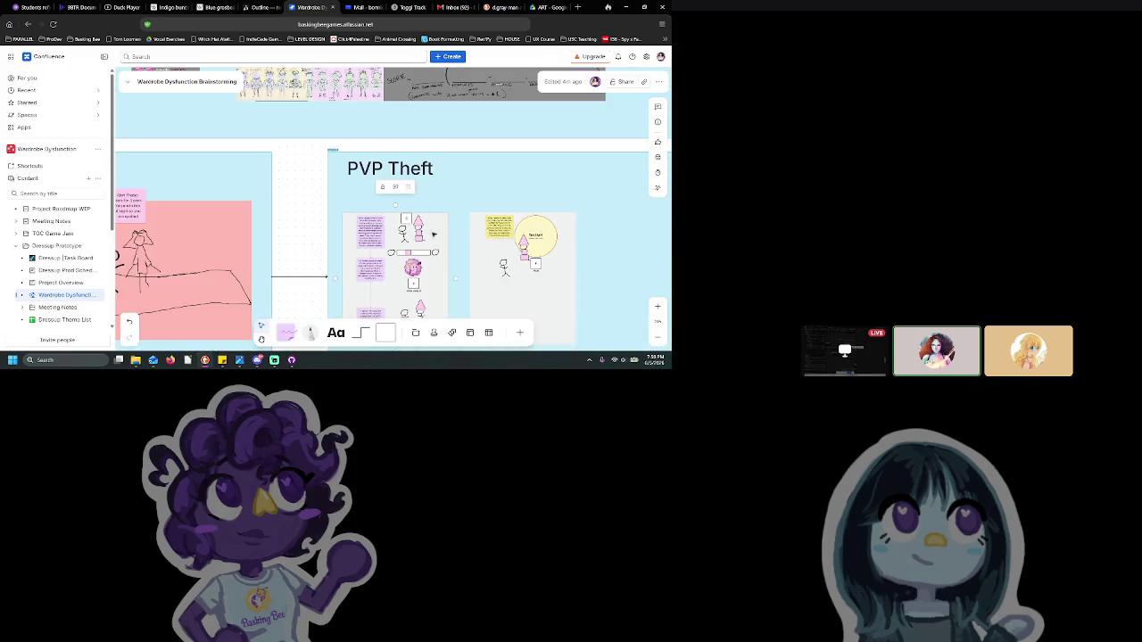
pyautogui.scroll(-3, 433, 235)
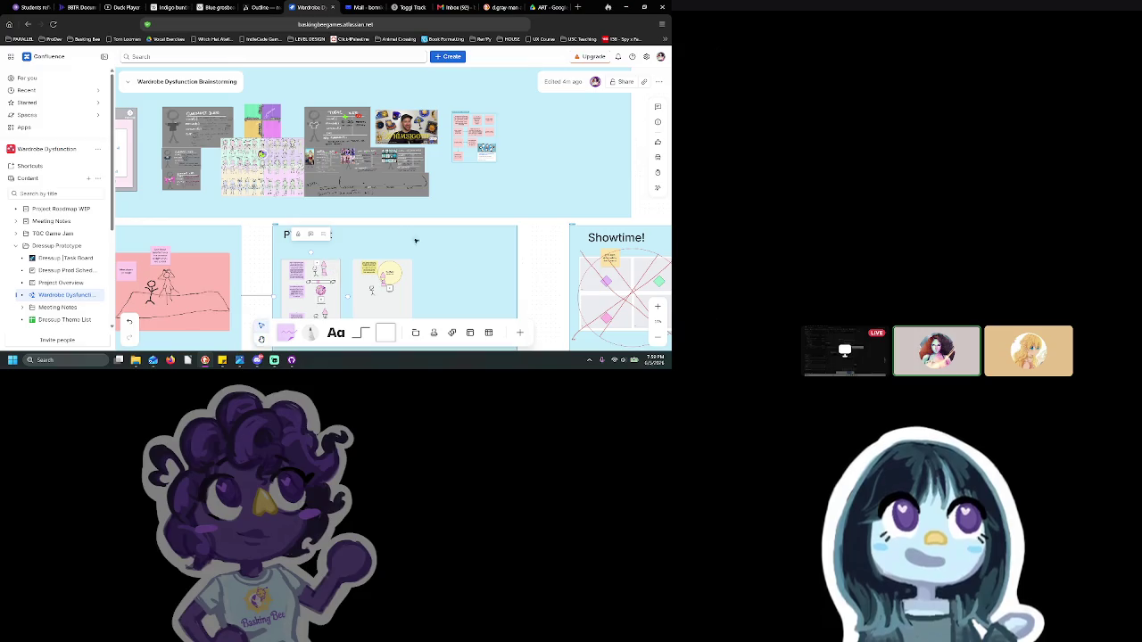
pyautogui.scroll(-1, 431, 254)
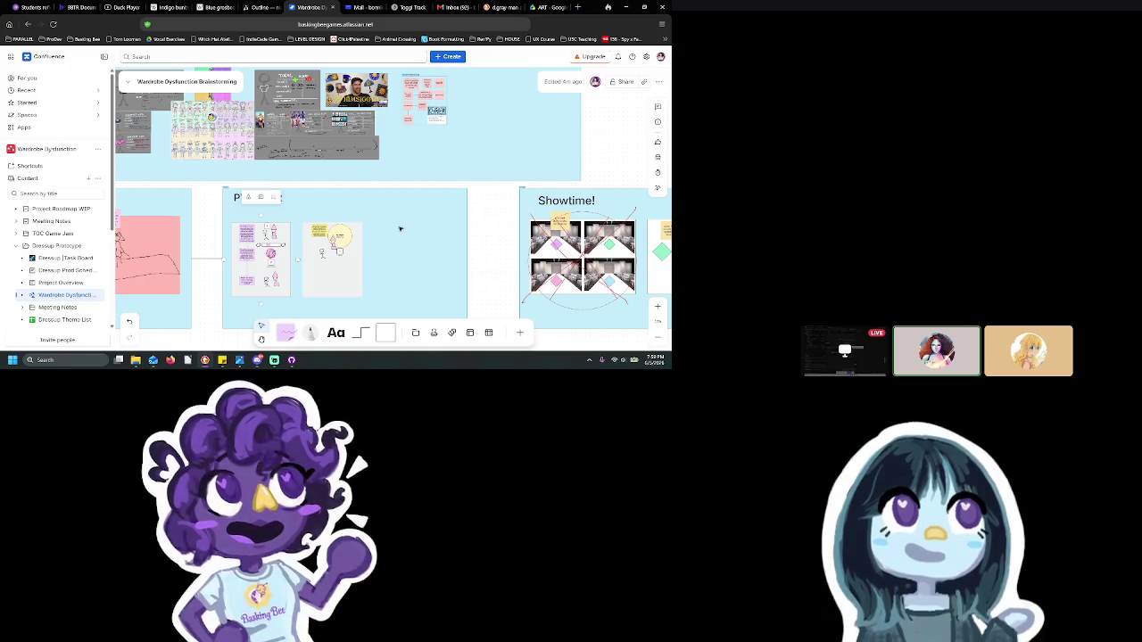
pyautogui.scroll(3, 331, 283)
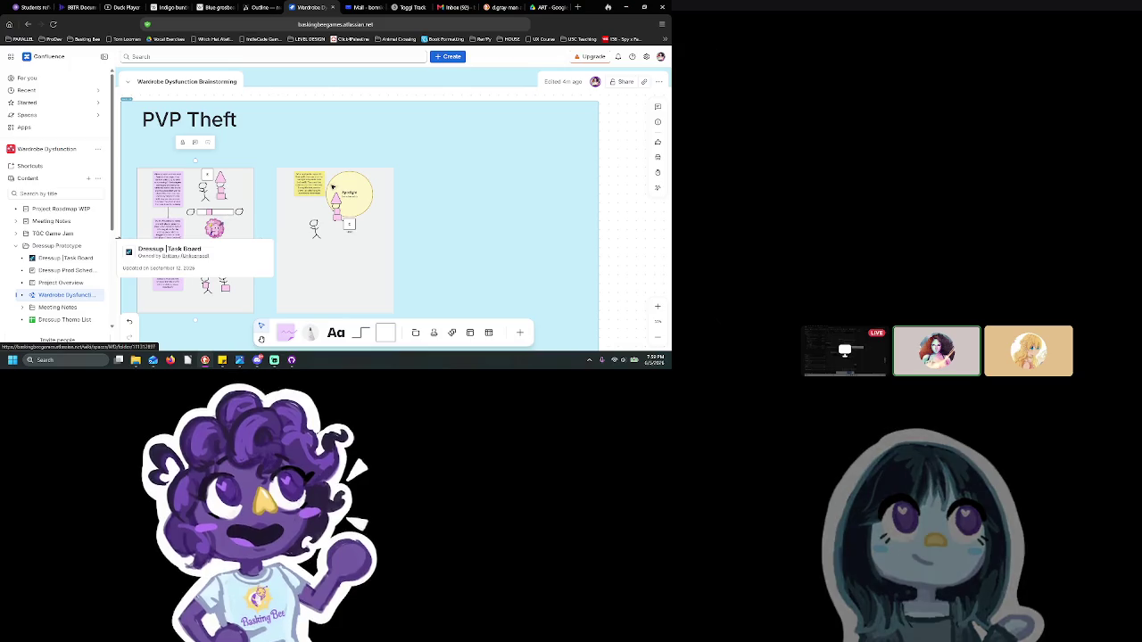
pyautogui.scroll(-5, 332, 187)
pyautogui.scroll(5, 332, 187)
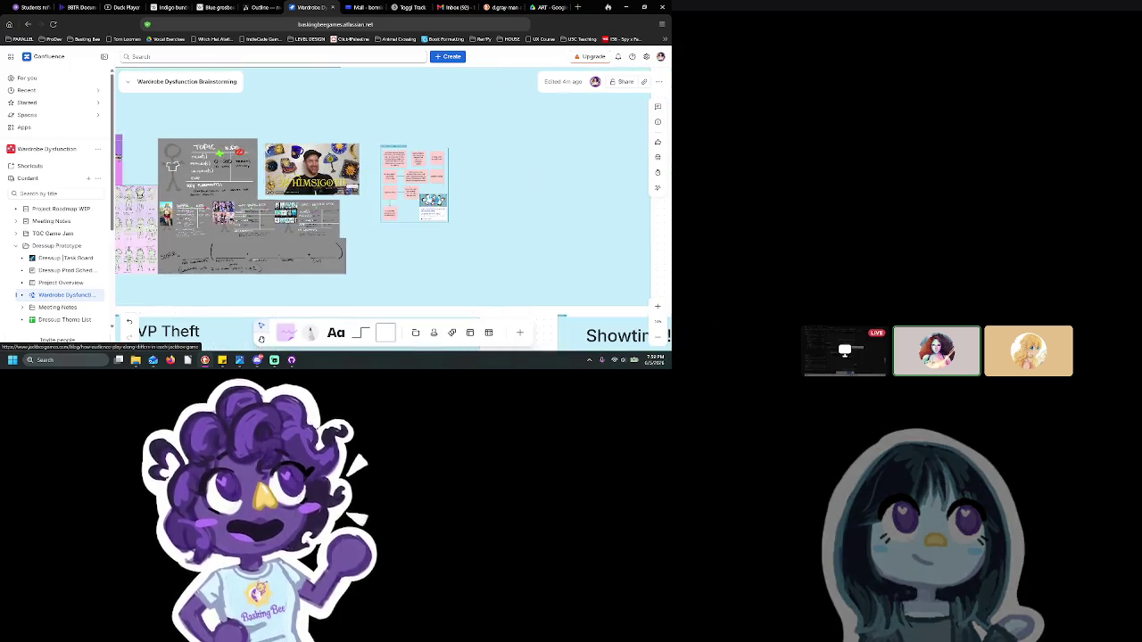
pyautogui.scroll(5, 416, 170)
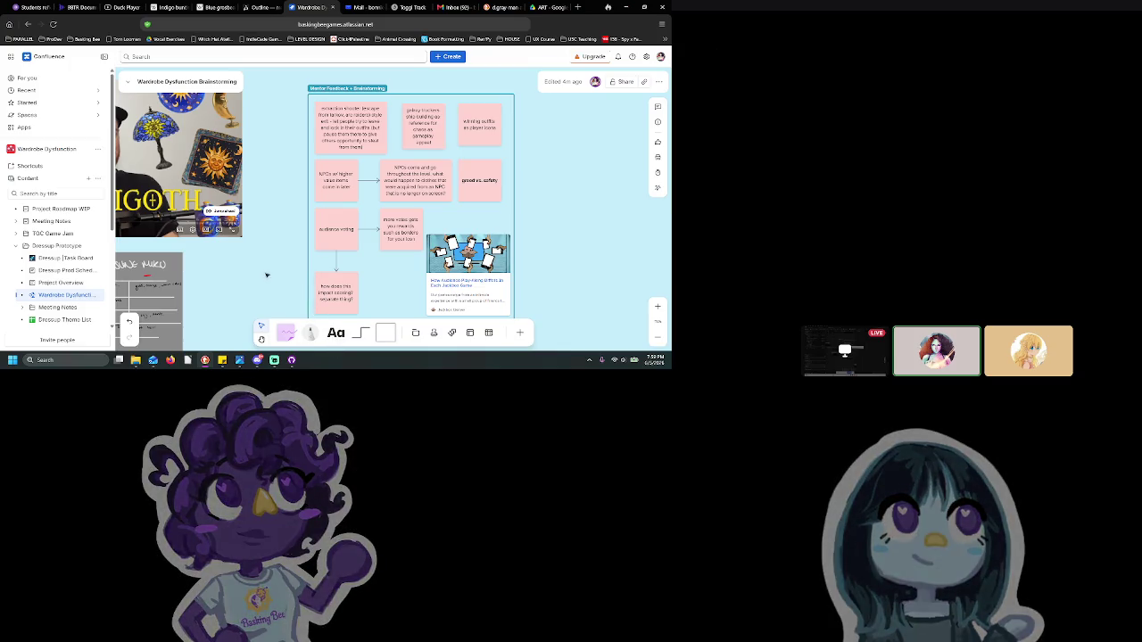
pyautogui.scroll(-5, 267, 274)
pyautogui.hscroll(-4, 268, 274)
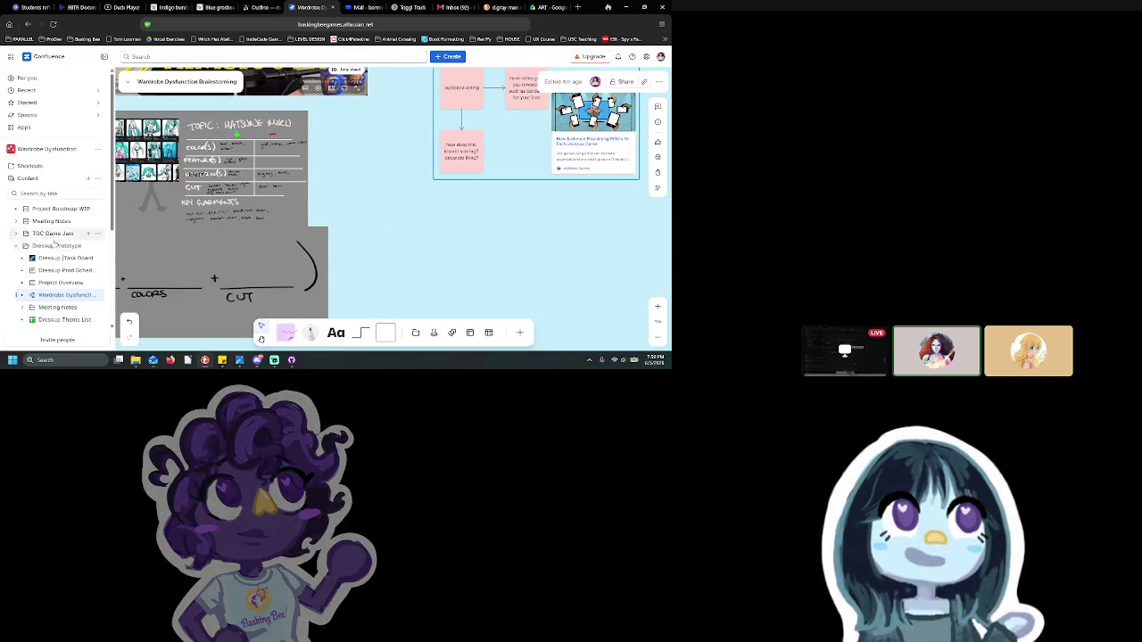
pyautogui.click(63, 271)
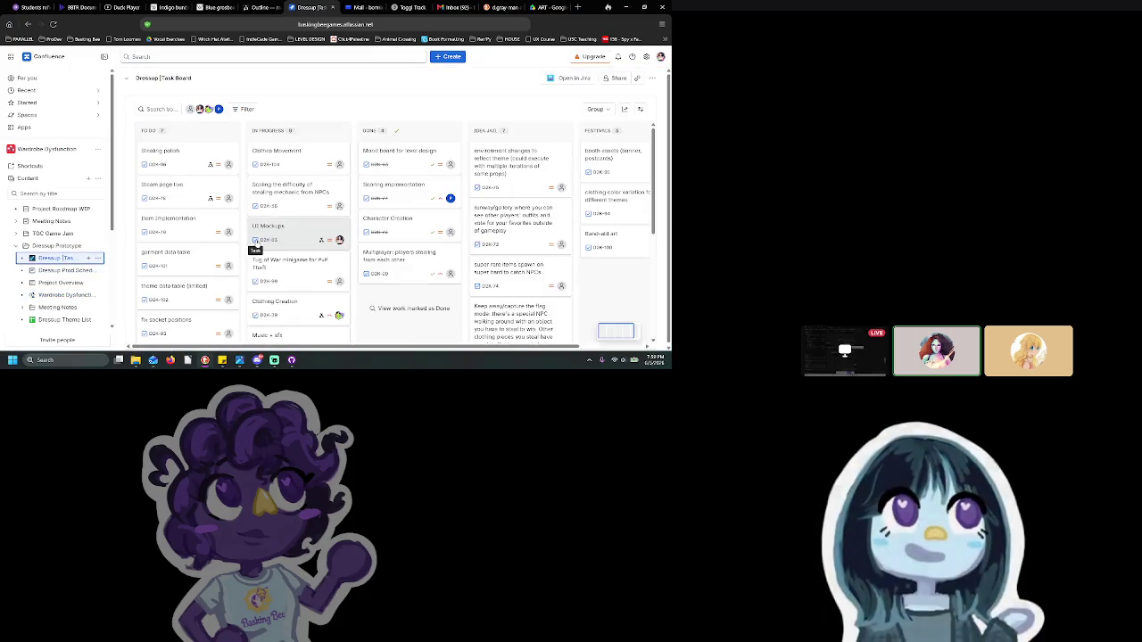
# Add a 'Player voting screen' subtask to the UI Mockups task and close the work item
pyautogui.click(301, 239)
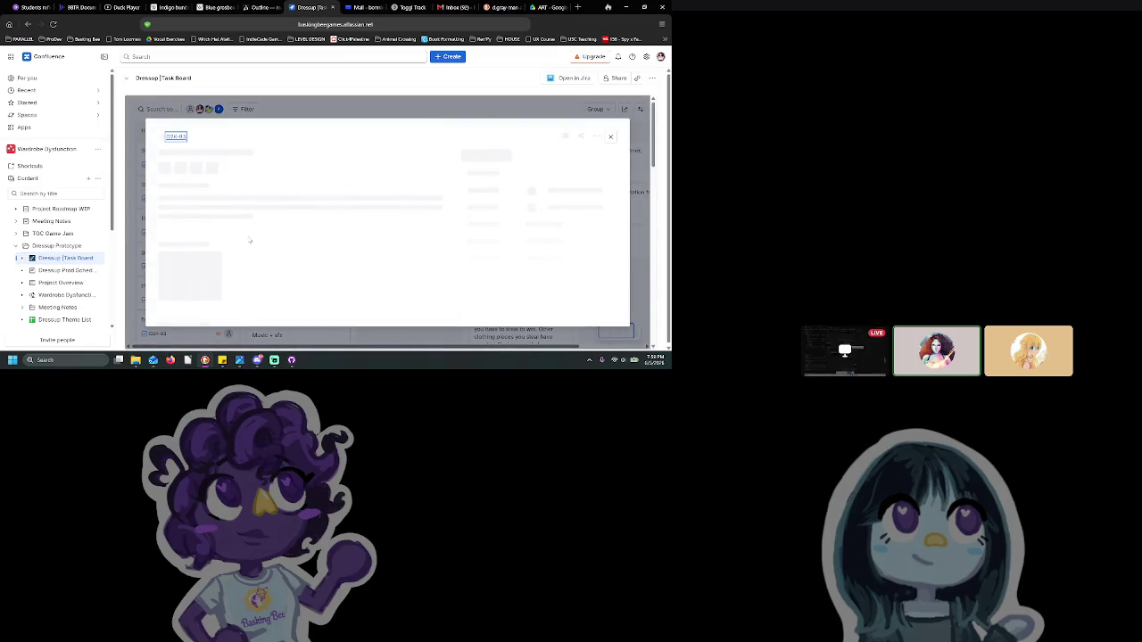
pyautogui.scroll(-1, 240, 255)
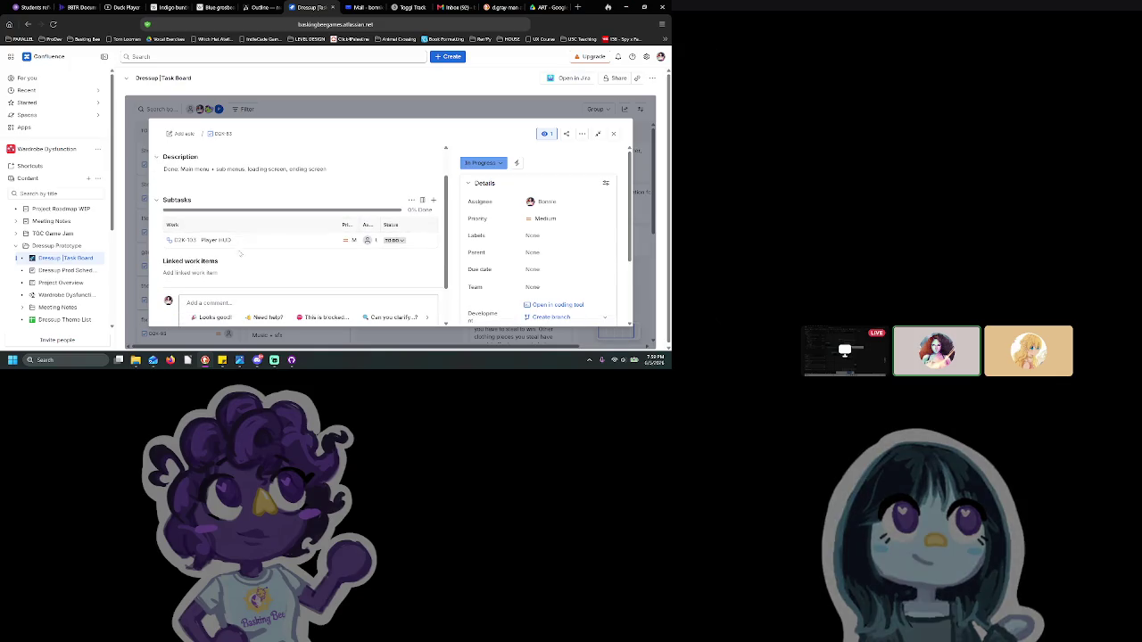
pyautogui.click(433, 200)
pyautogui.write('F')
pyautogui.write('layer v')
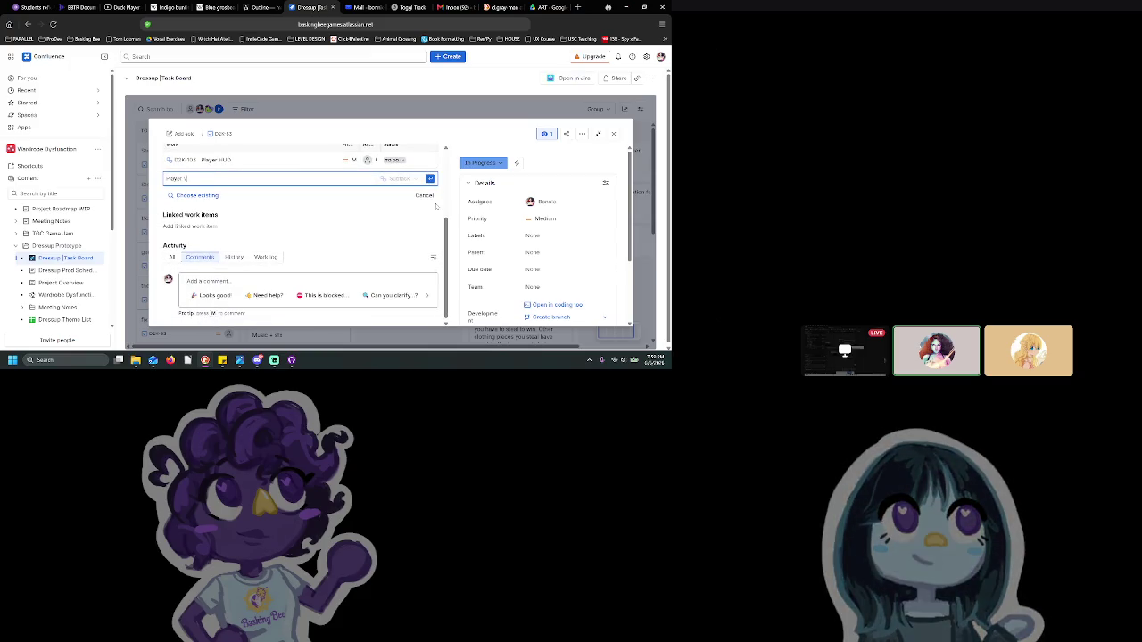
pyautogui.write('oting screen')
pyautogui.press('Return')
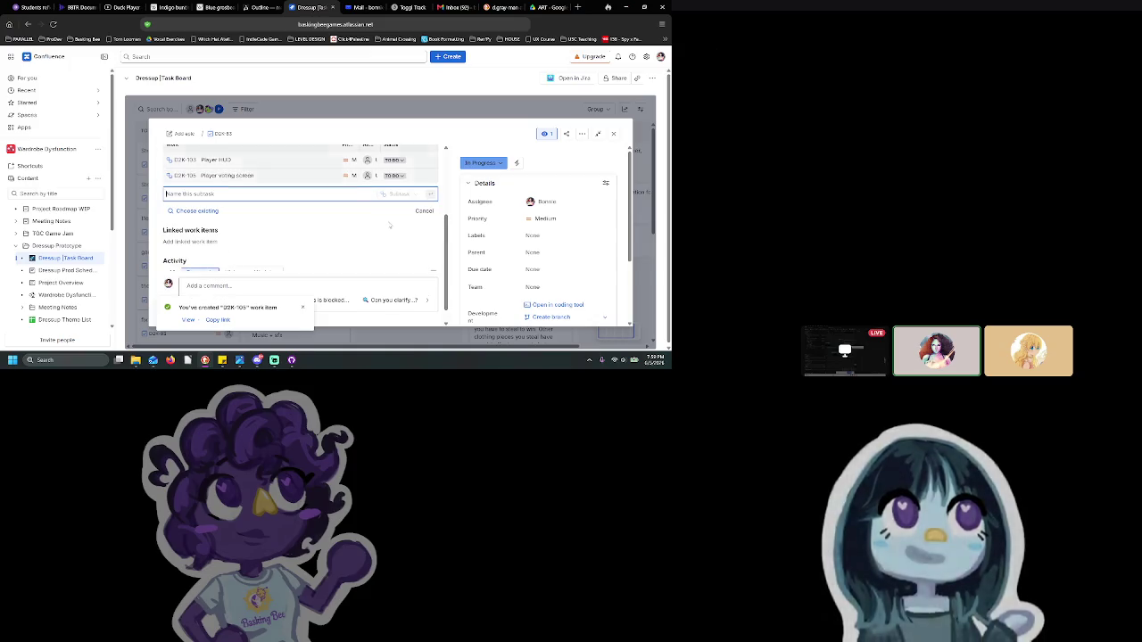
pyautogui.scroll(1, 341, 235)
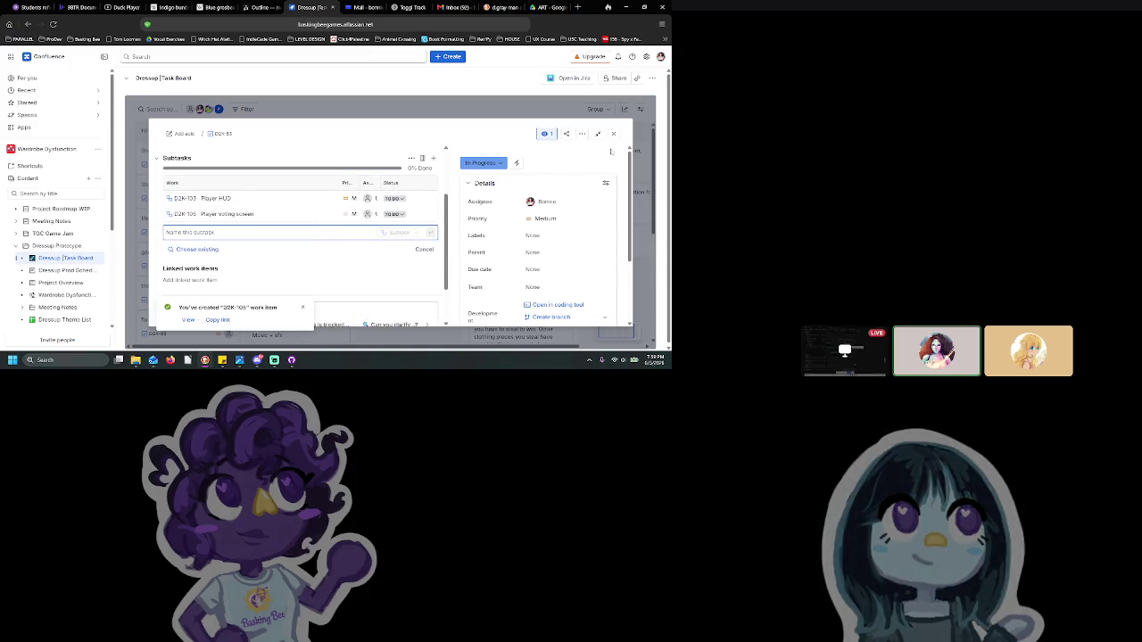
pyautogui.click(614, 135)
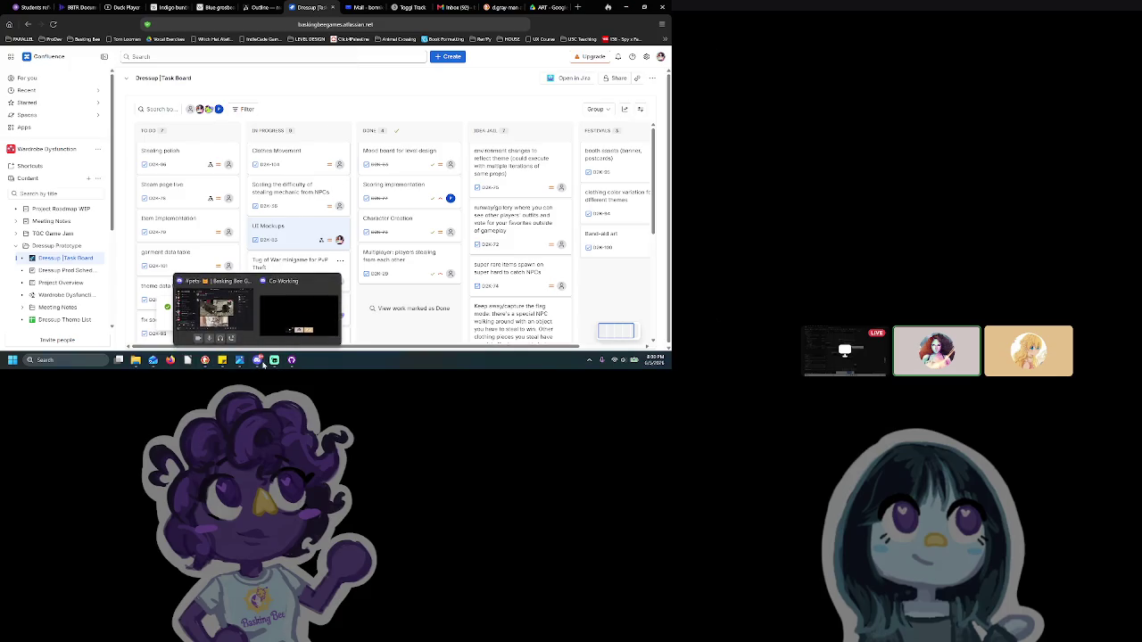
pyautogui.moveTo(257, 360)
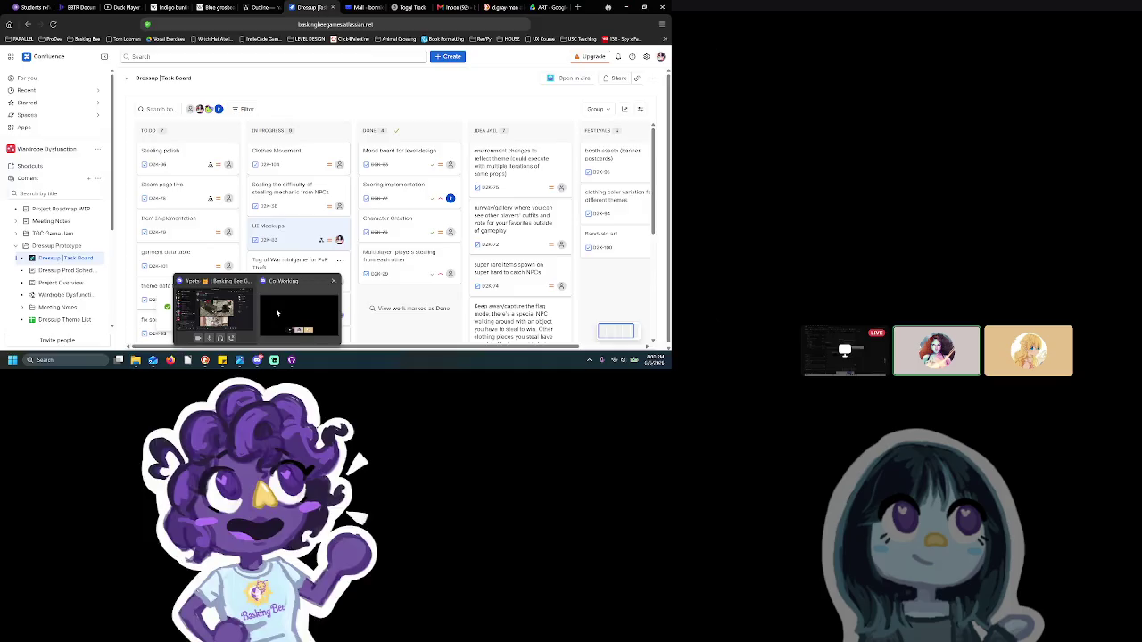
pyautogui.click(299, 307)
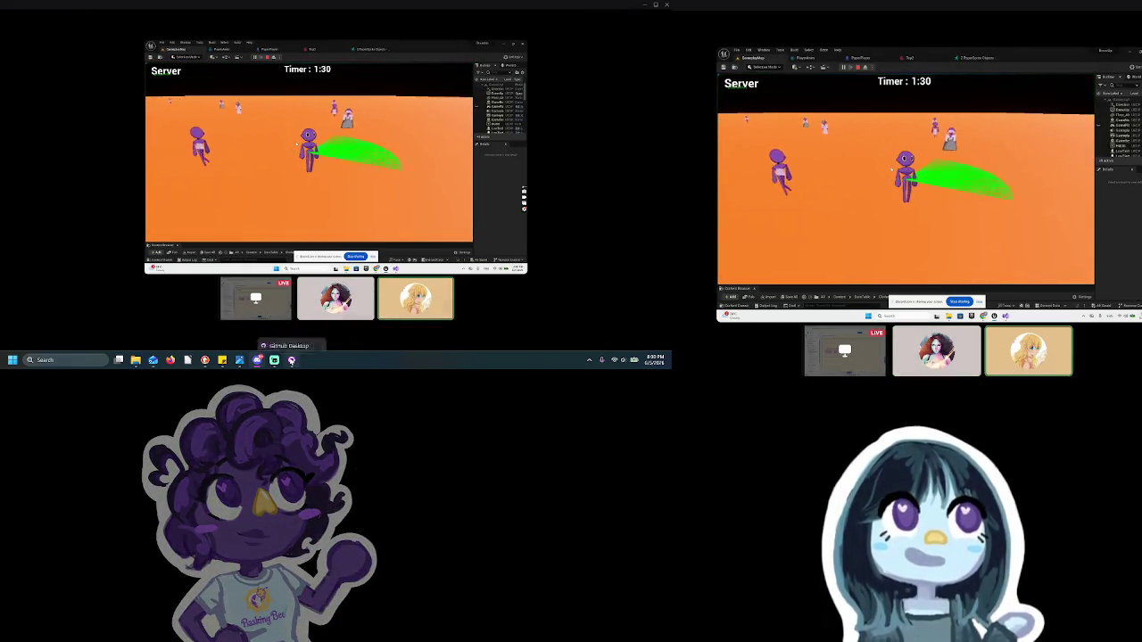
pyautogui.click(206, 361)
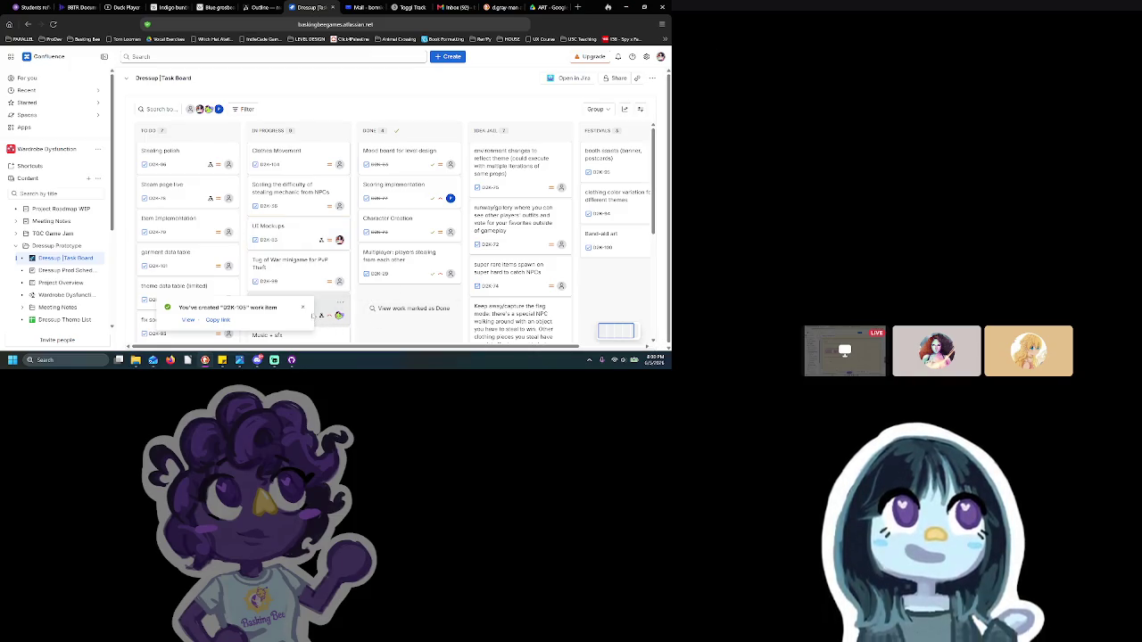
pyautogui.scroll(-2, 310, 322)
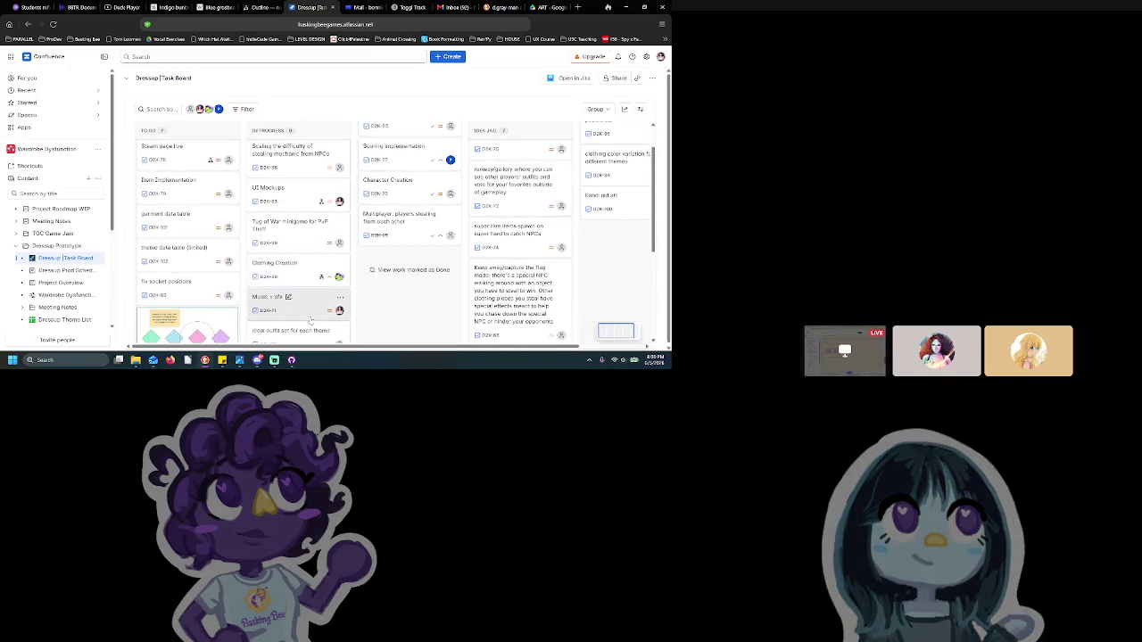
pyautogui.scroll(-2, 308, 319)
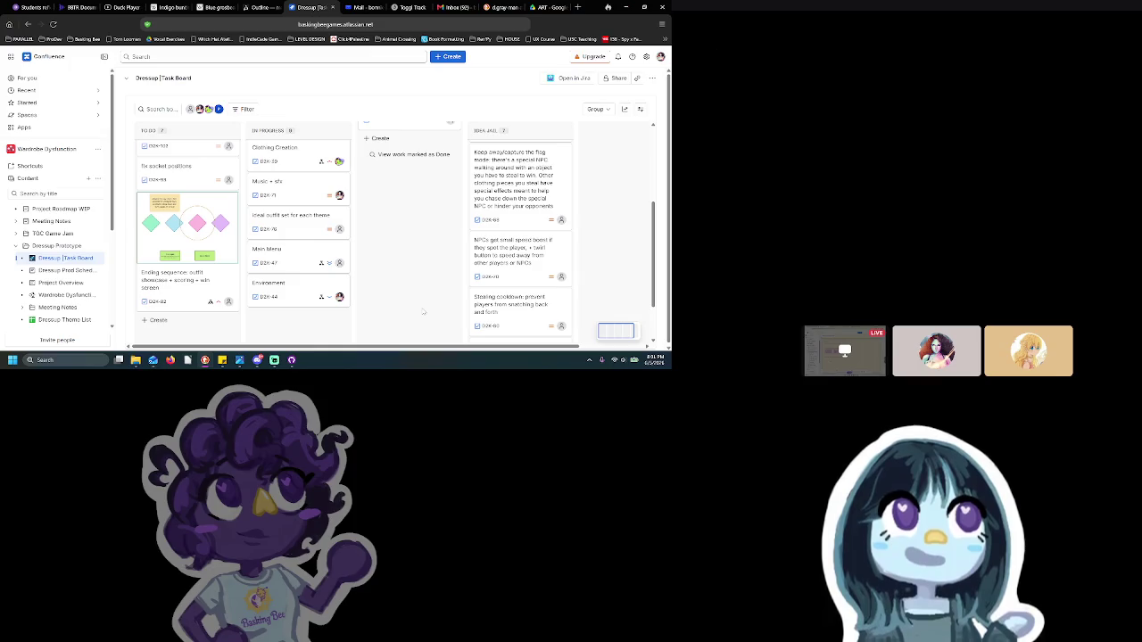
pyautogui.moveTo(258, 359)
pyautogui.click(272, 337)
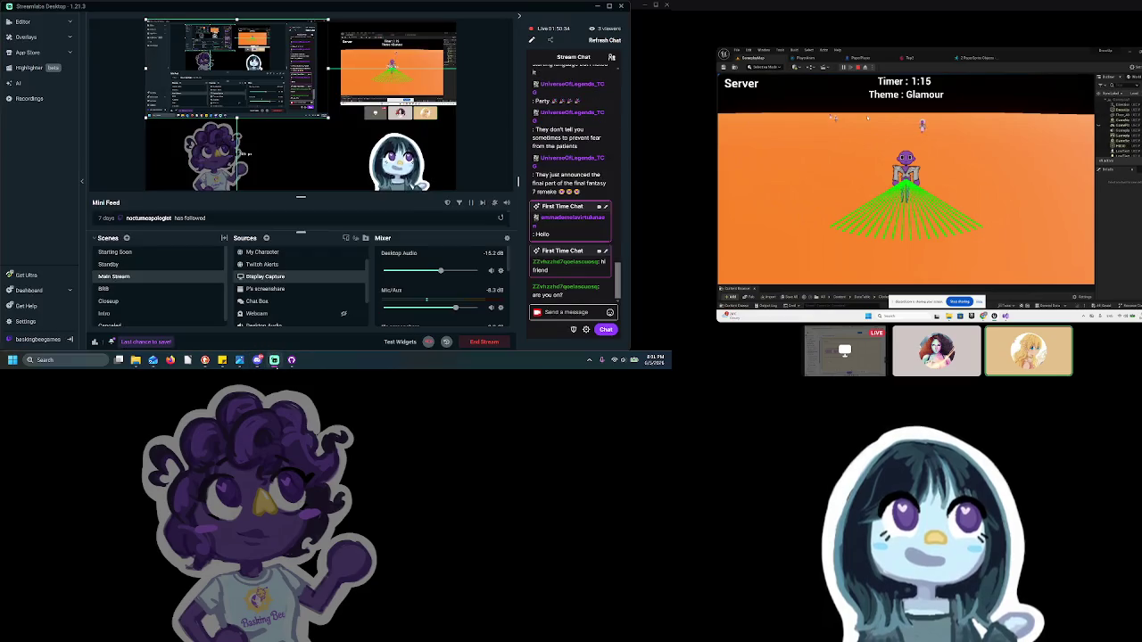
# Switch to the Discord call showing the Glamour-theme game round, then bring Streamlabs Desktop forward
pyautogui.click(274, 359)
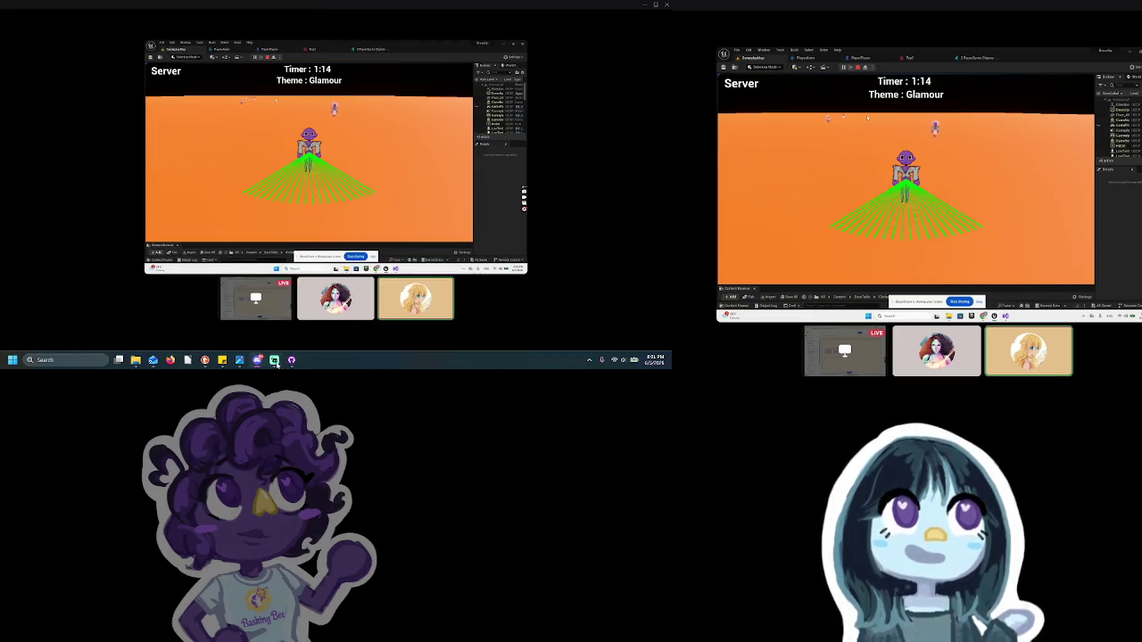
pyautogui.click(275, 361)
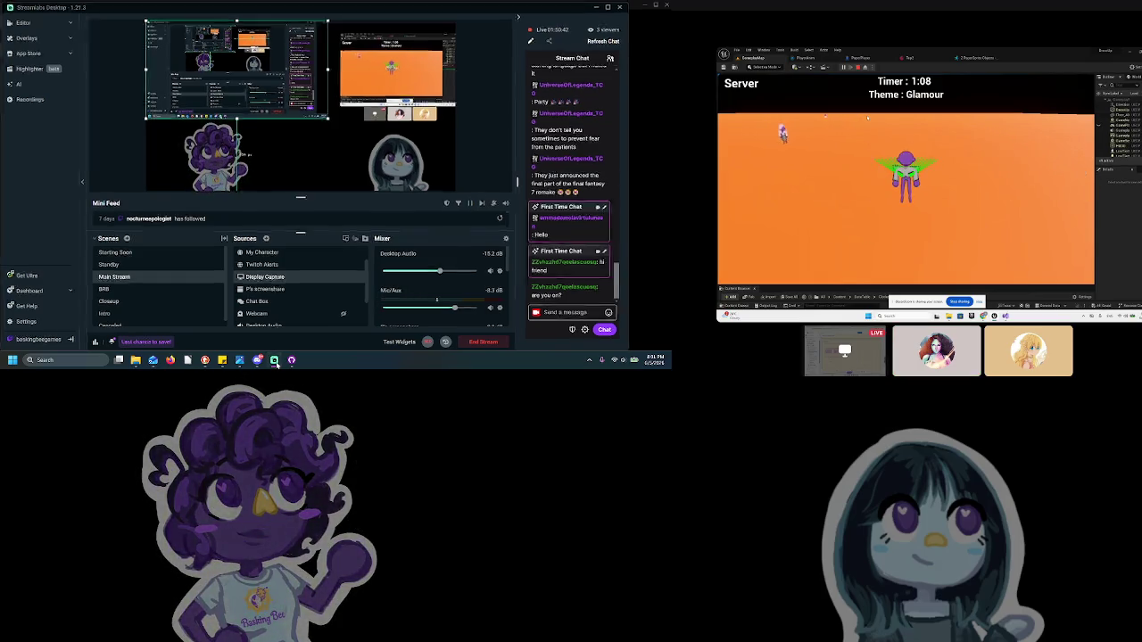
# Minimise Streamlabs Desktop to reveal the shared game round again
pyautogui.click(275, 360)
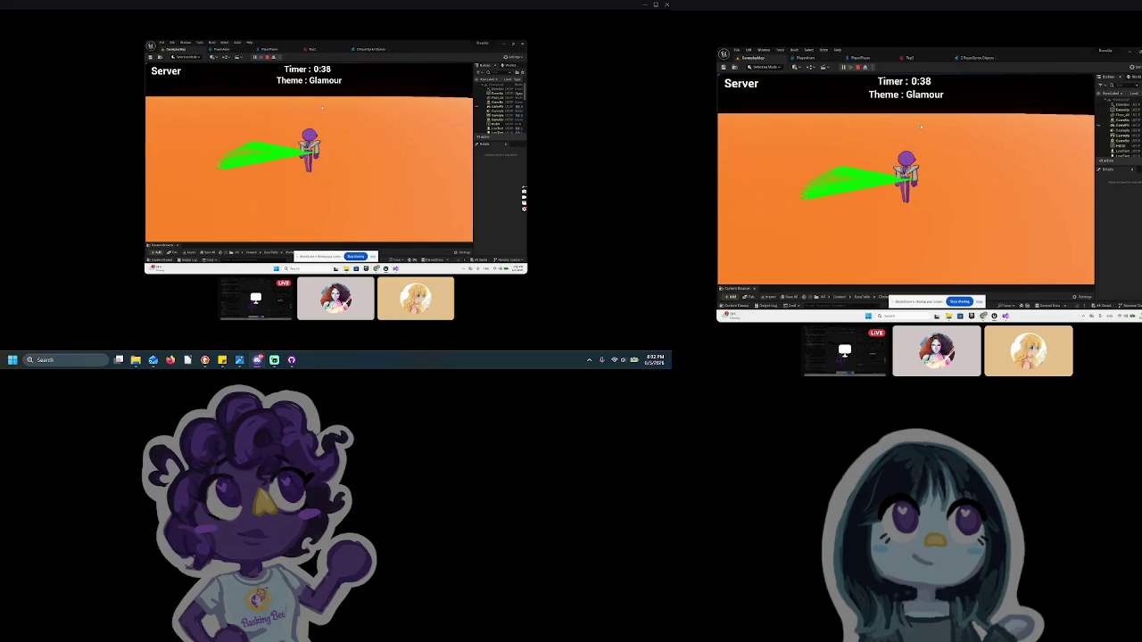
# Stop the Play In Editor session from the Unreal toolbar
pyautogui.click(859, 68)
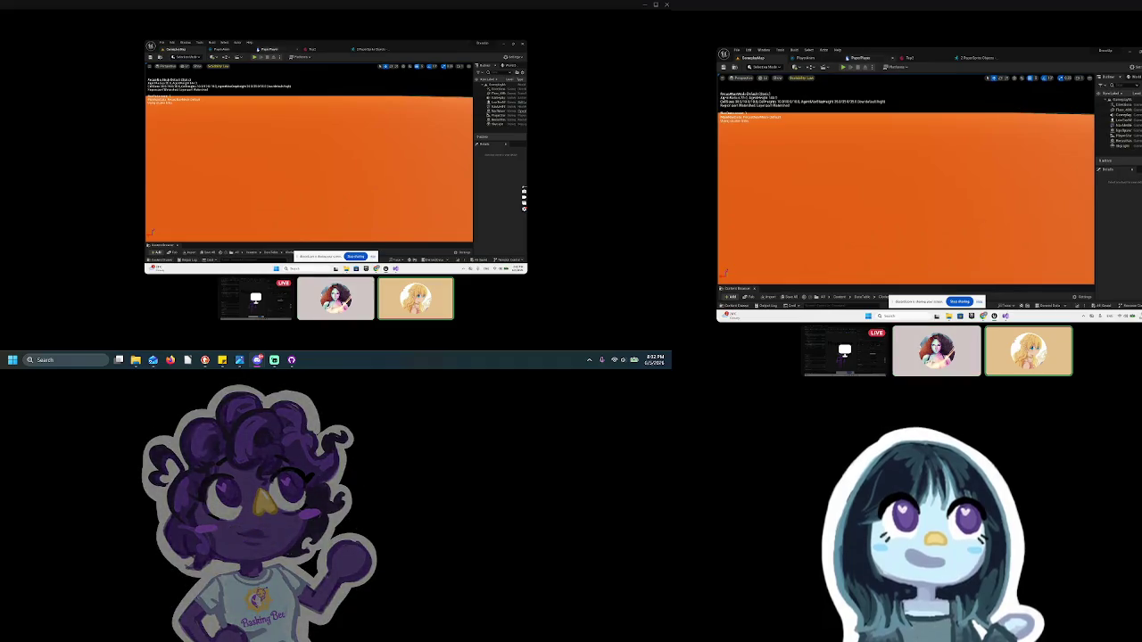
# Check the PlayerAnim blend space and Top2 asset, then view PaperPlayer's Animate Clothes graph
pyautogui.click(803, 57)
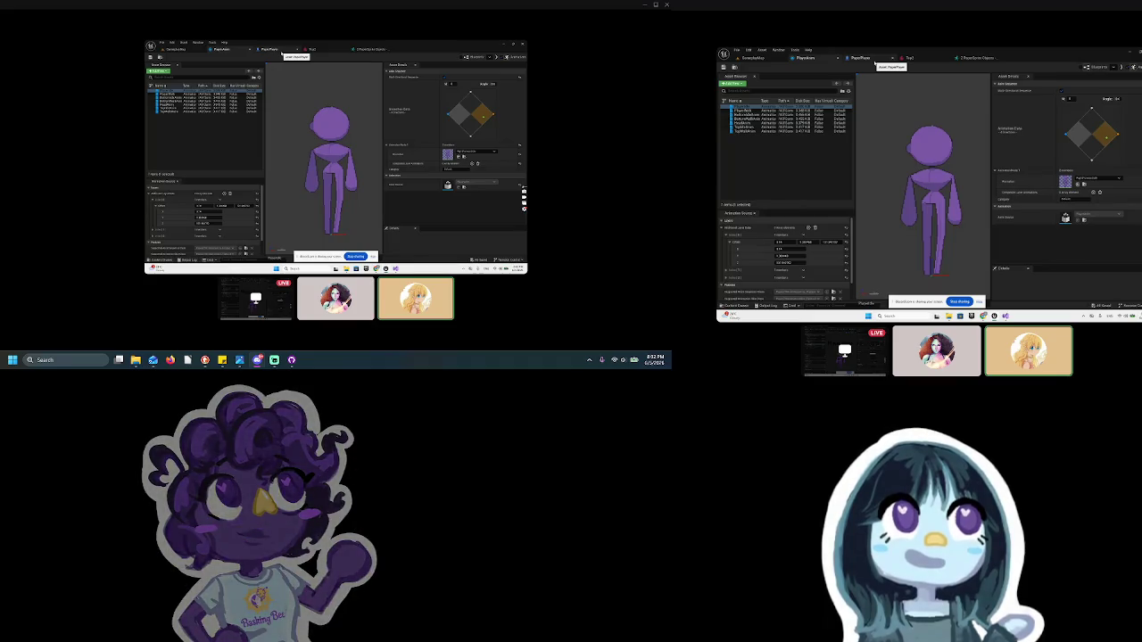
pyautogui.click(908, 57)
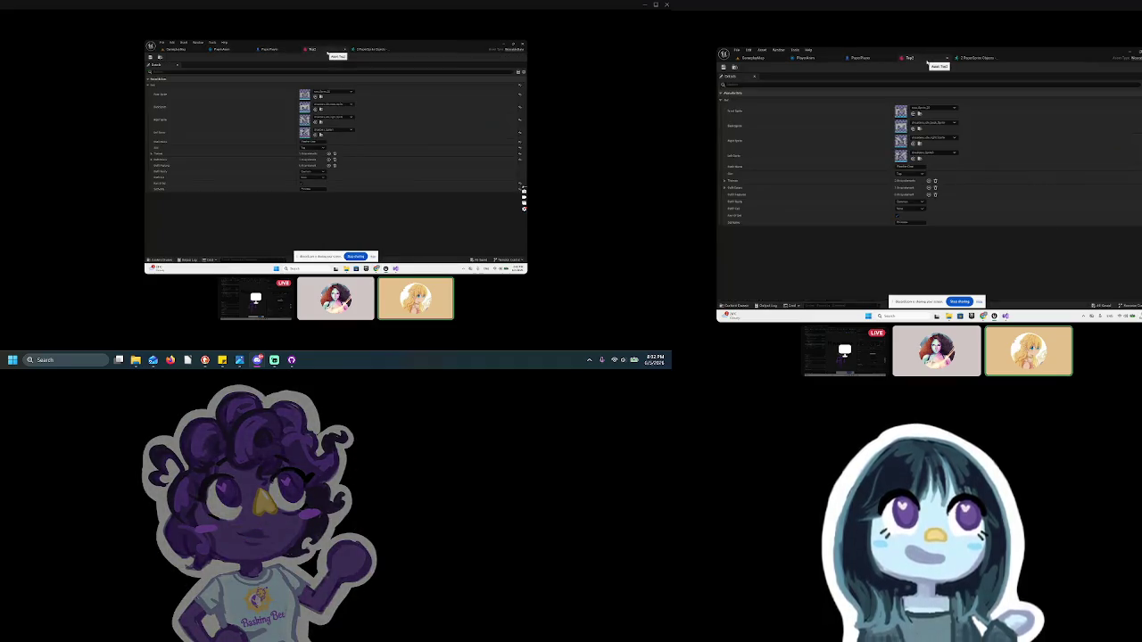
pyautogui.click(861, 58)
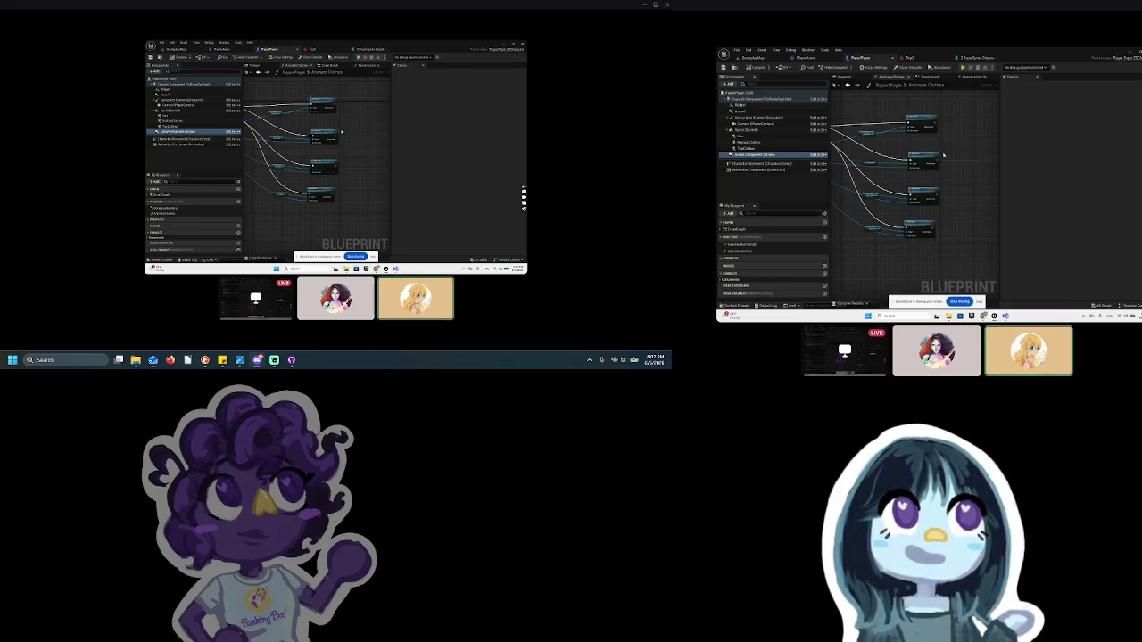
# Switch to the PaperPlayer Event Graph and pull a new wire from a node pin
pyautogui.scroll(-10, 908, 172)
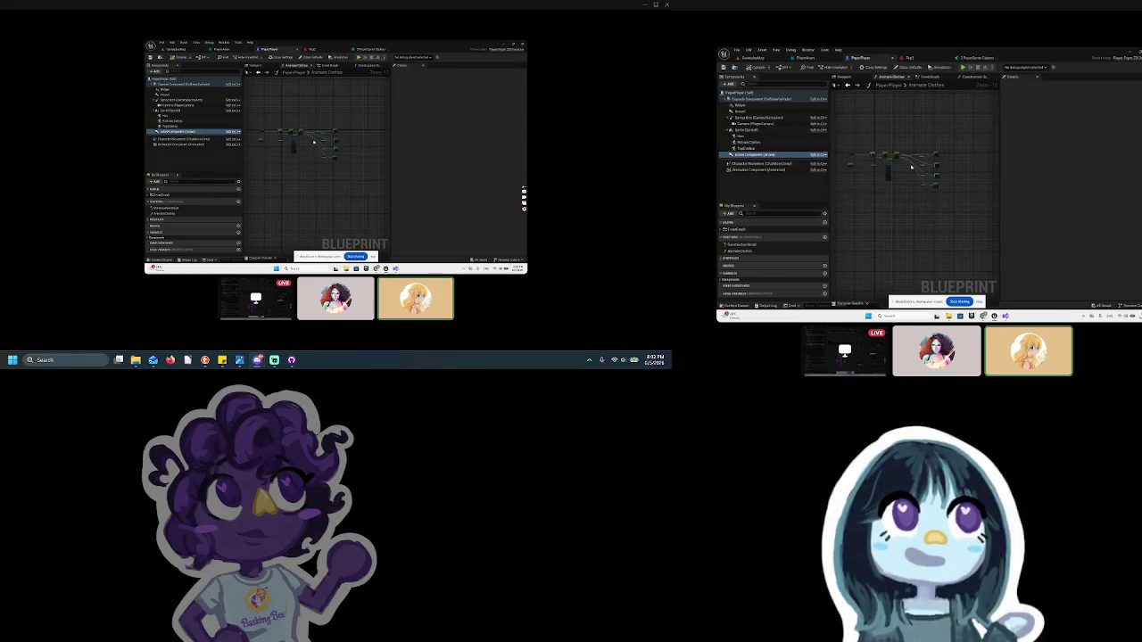
pyautogui.click(934, 76)
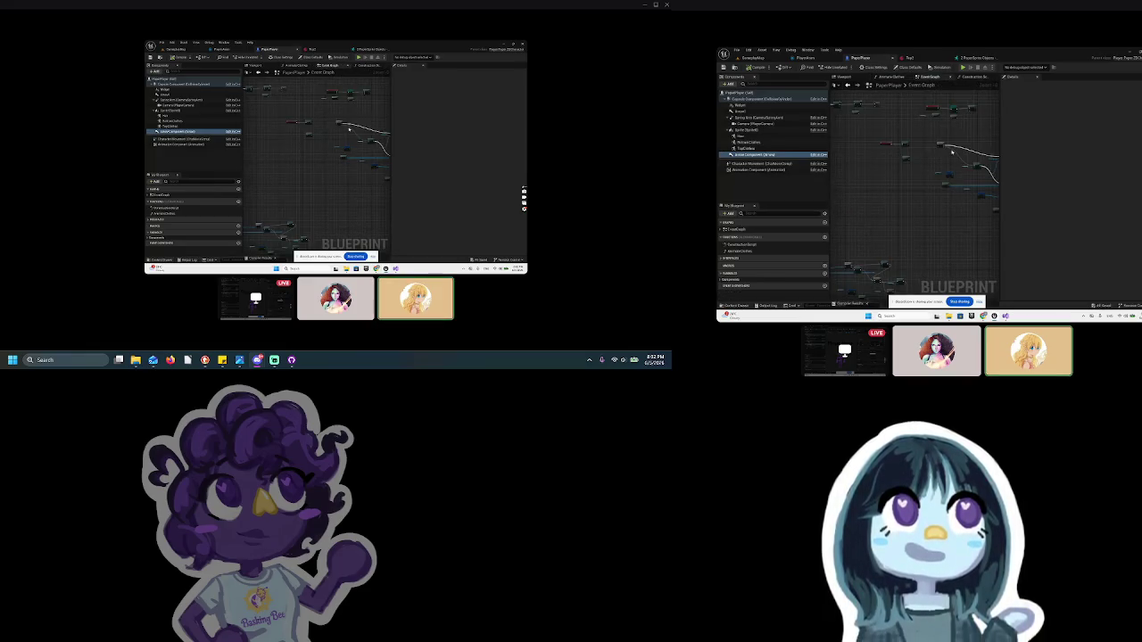
pyautogui.scroll(5, 938, 153)
pyautogui.scroll(-2, 939, 152)
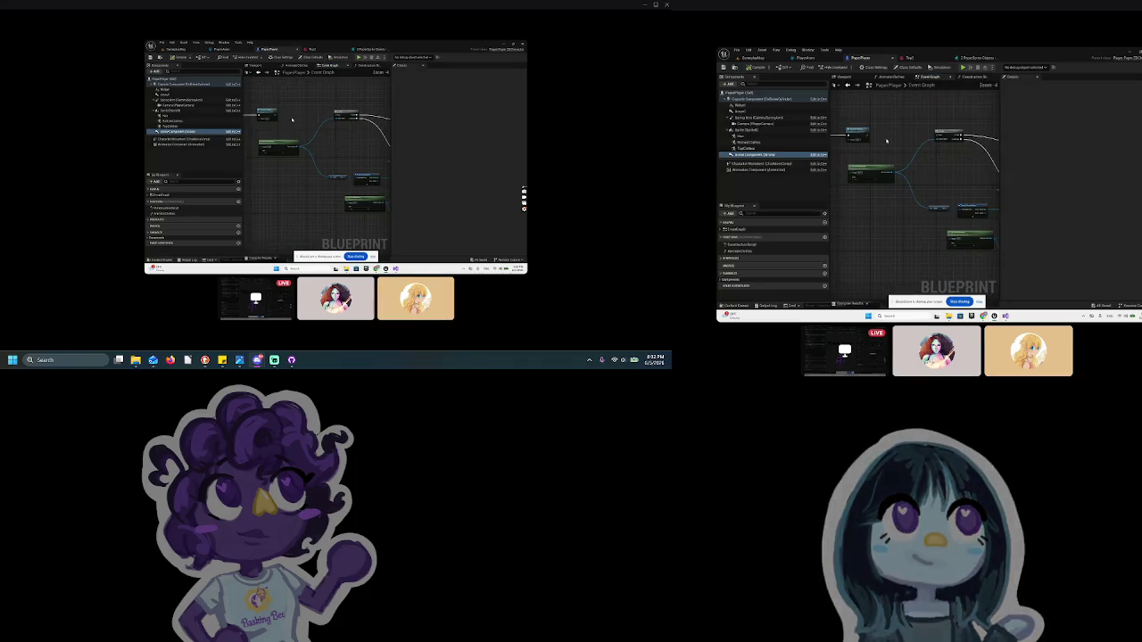
pyautogui.scroll(-1, 902, 129)
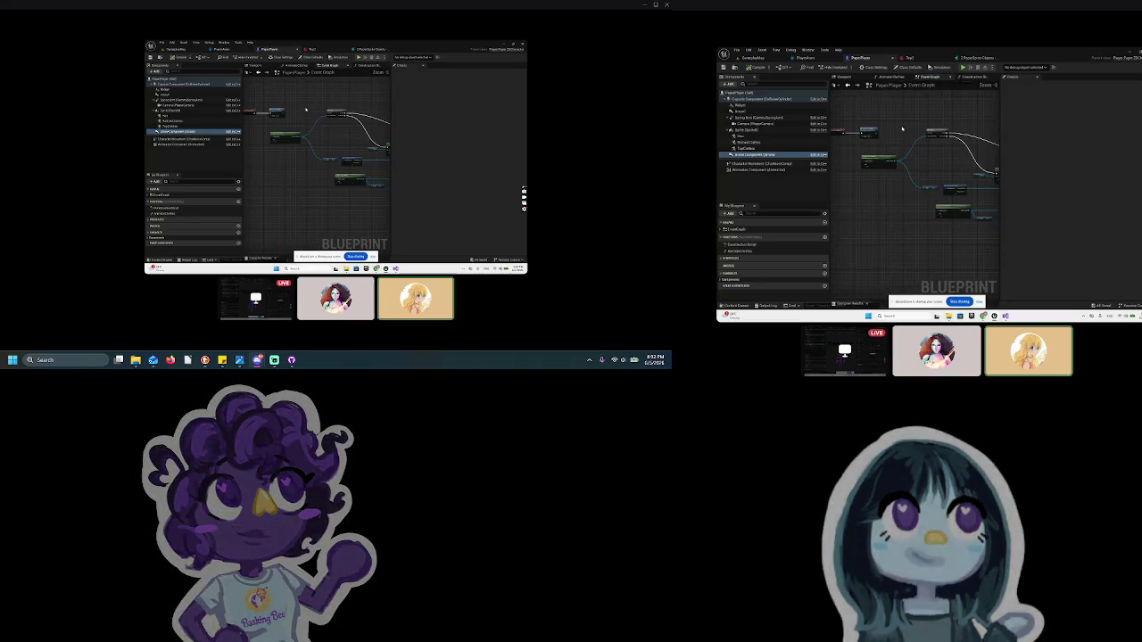
pyautogui.moveTo(881, 133); pyautogui.dragTo(926, 136)
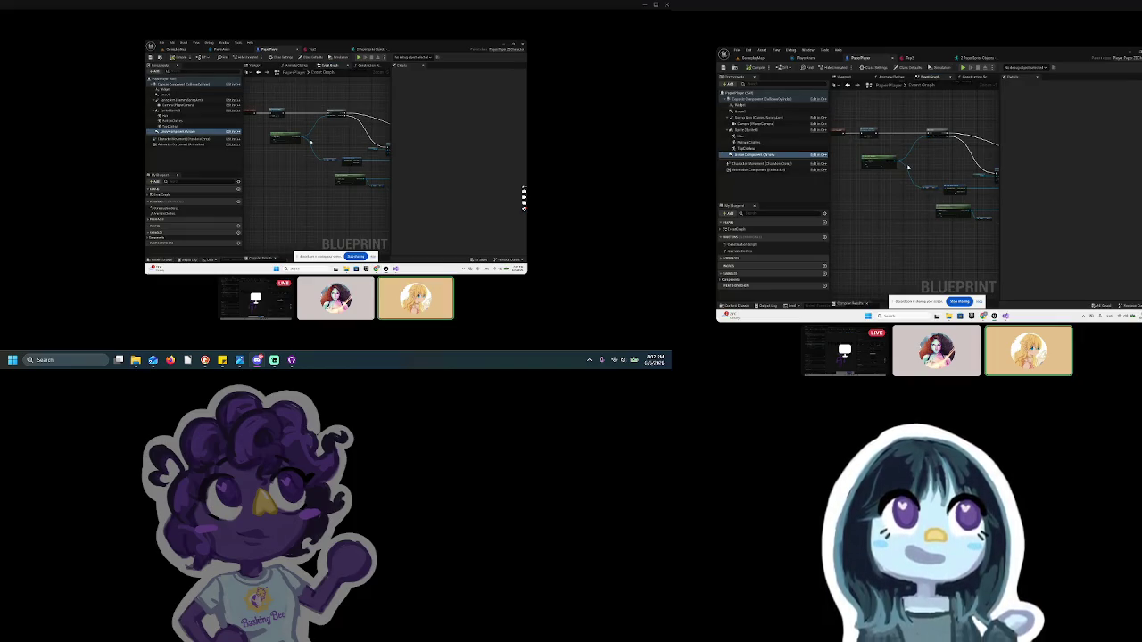
# Clear the Arrow Component selection, inspect the nodes, and return to the Dressup task board
pyautogui.scroll(-7, 914, 167)
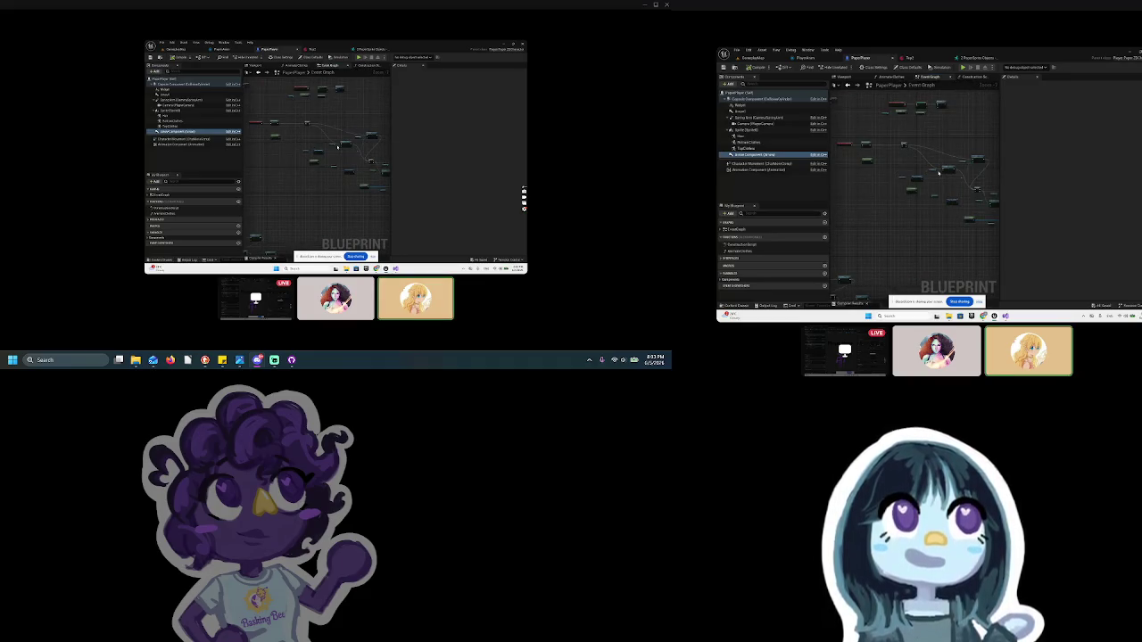
pyautogui.scroll(5, 938, 173)
pyautogui.scroll(-5, 865, 154)
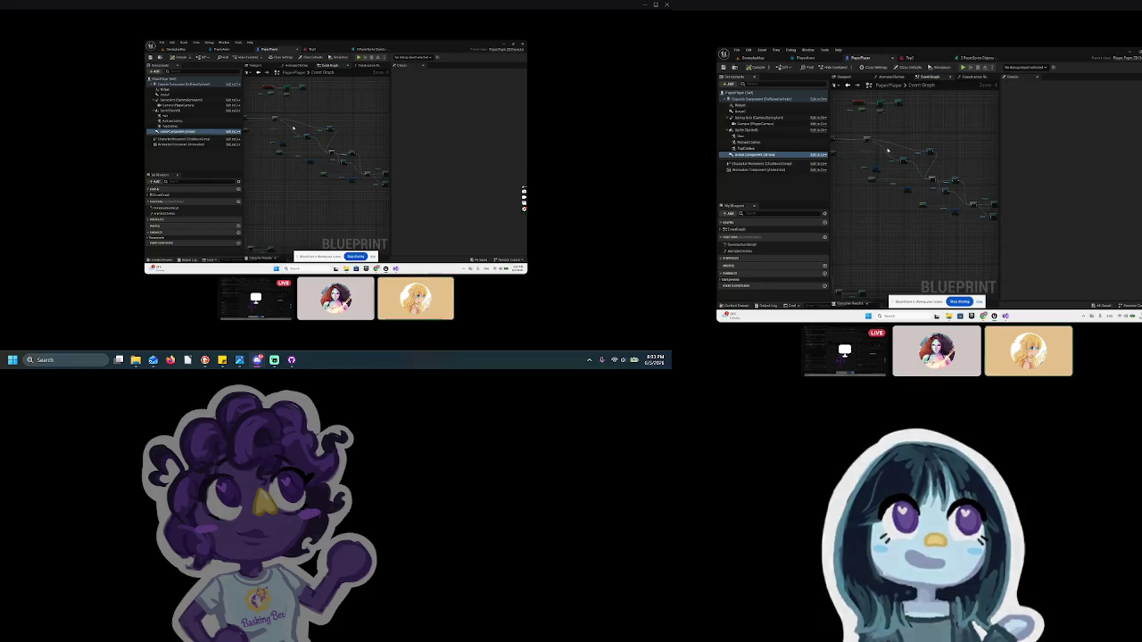
pyautogui.click(928, 150)
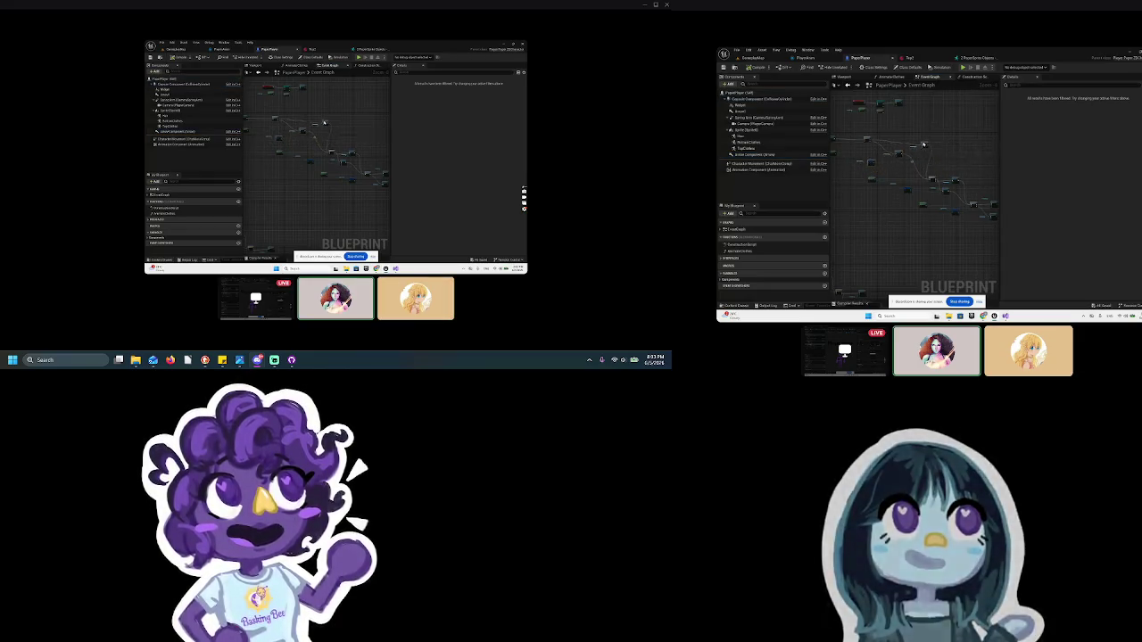
pyautogui.click(926, 173)
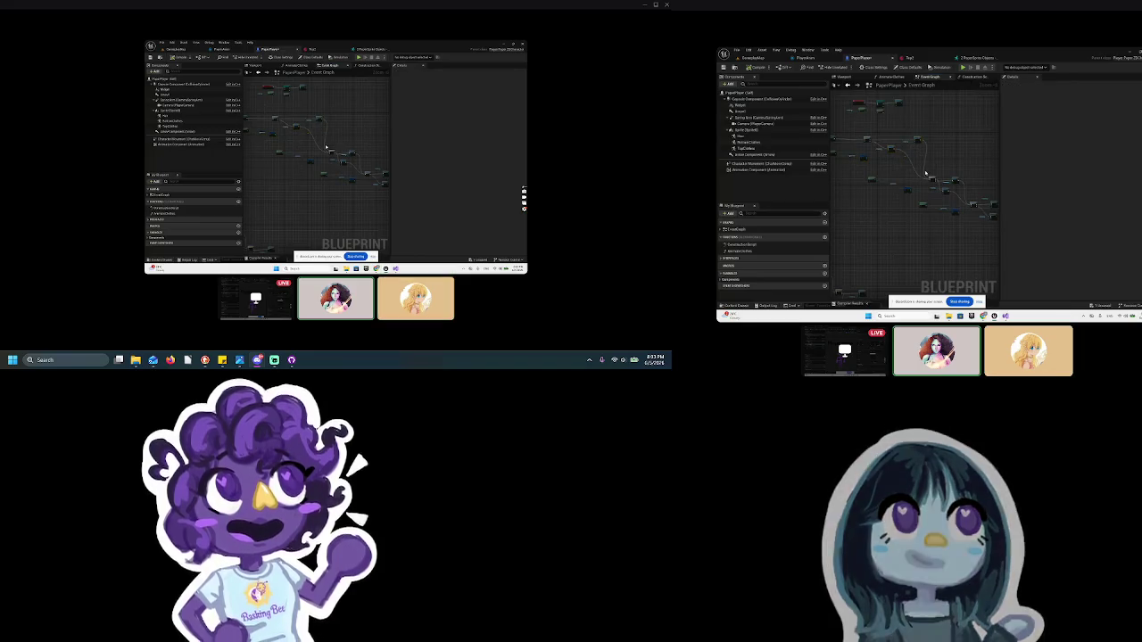
pyautogui.scroll(5, 926, 174)
pyautogui.scroll(-5, 902, 209)
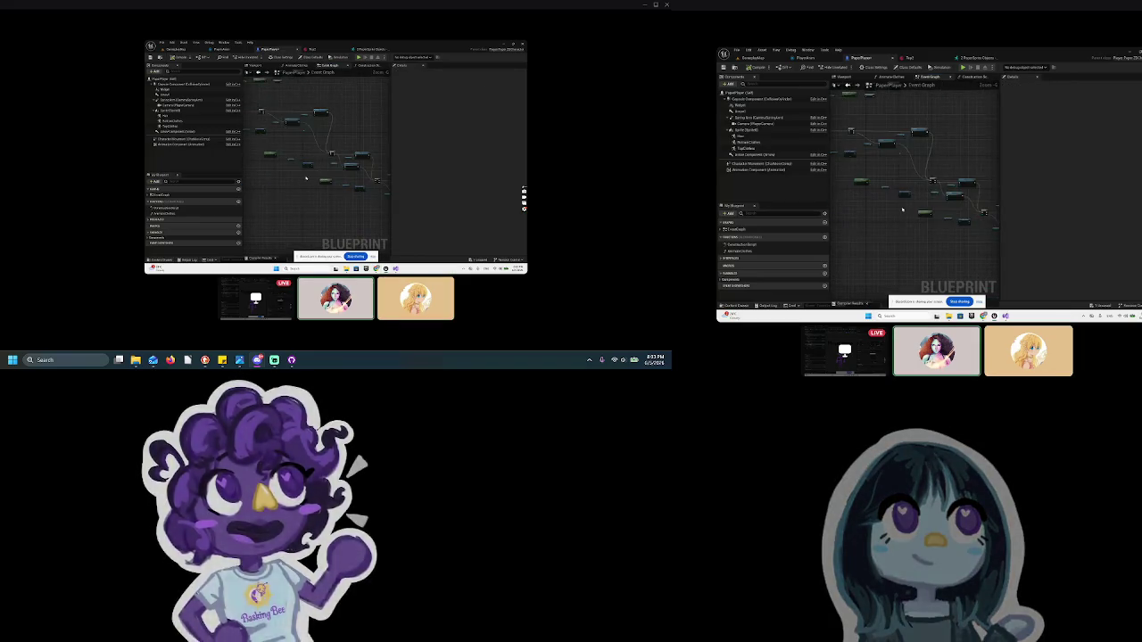
pyautogui.scroll(4, 902, 209)
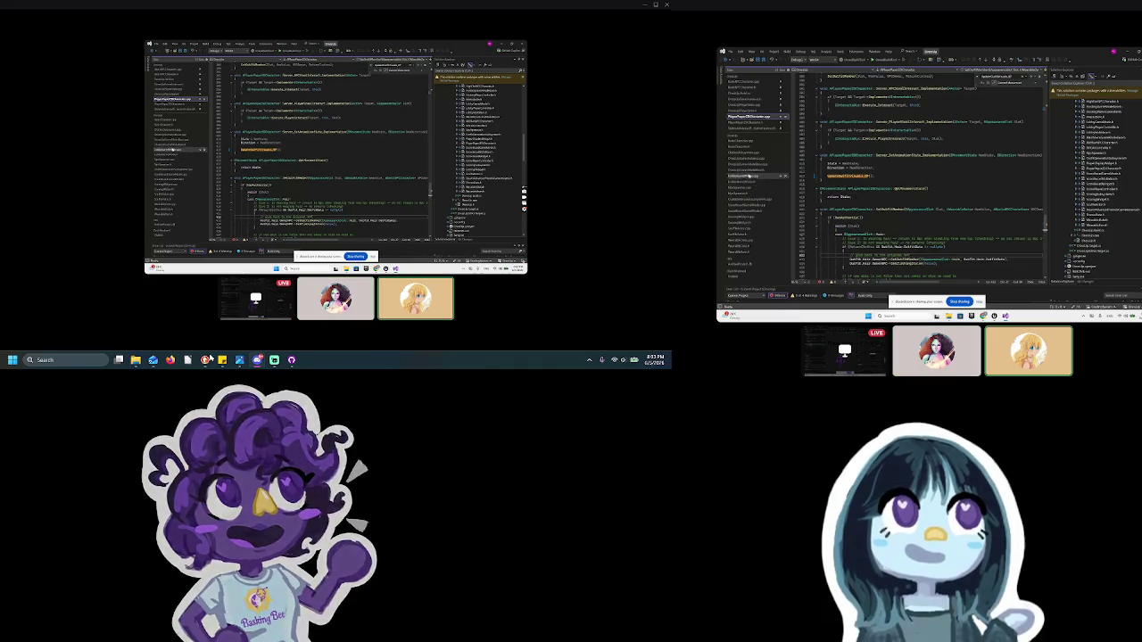
pyautogui.click(207, 359)
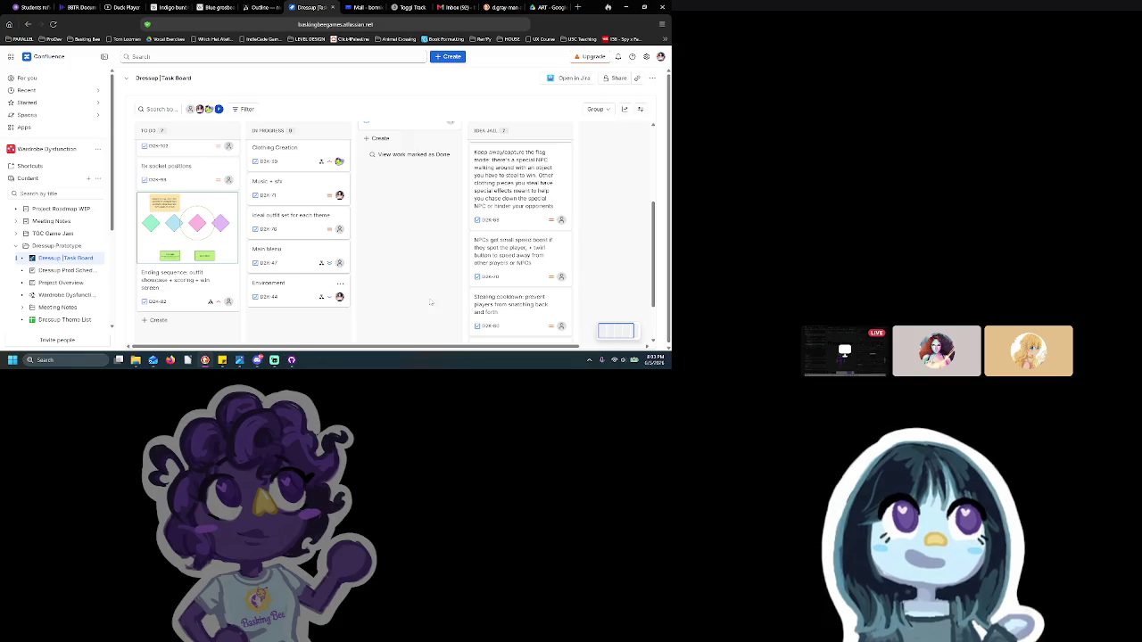
# Assign the garment data table card to a teammate
pyautogui.moveTo(298, 289)
pyautogui.scroll(2, 214, 277)
pyautogui.scroll(1, 201, 282)
pyautogui.moveTo(186, 259)
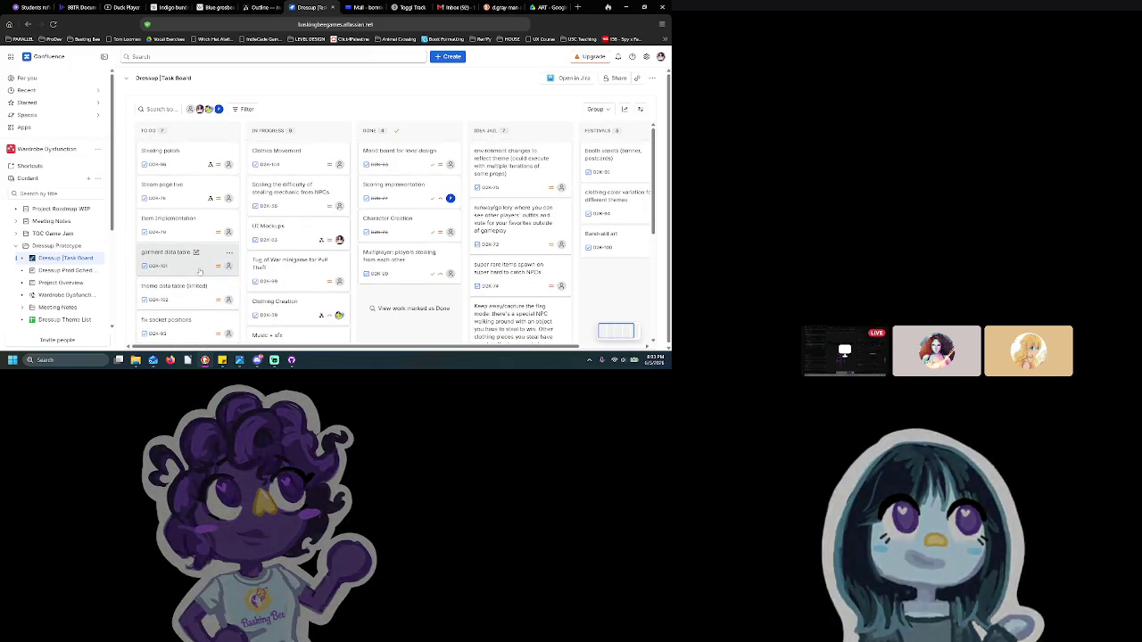
pyautogui.click(228, 266)
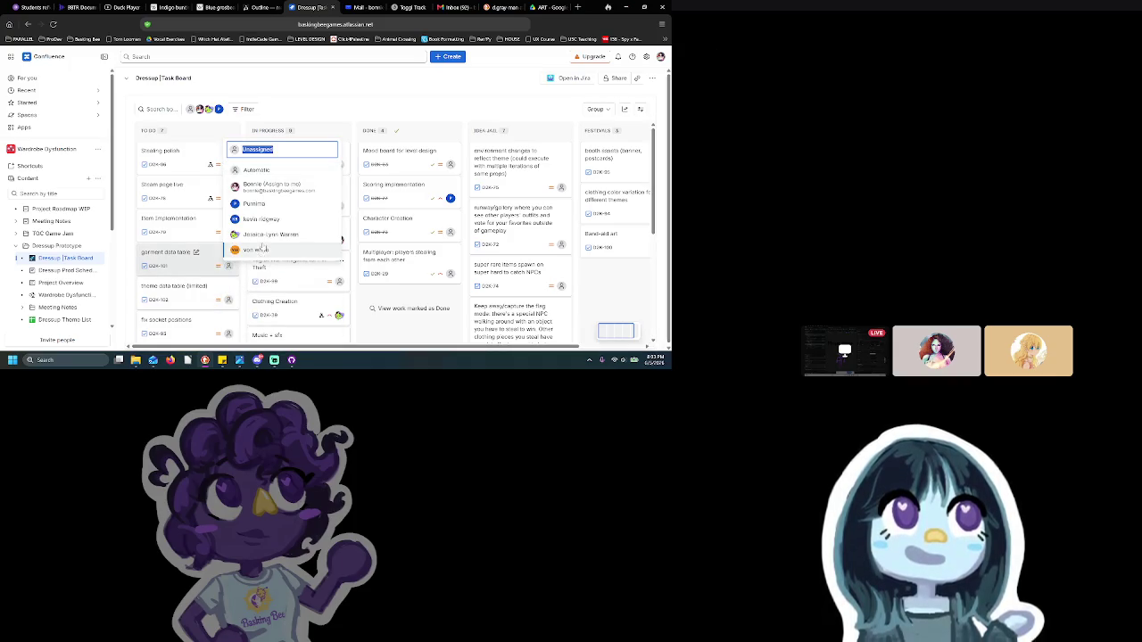
pyautogui.click(264, 235)
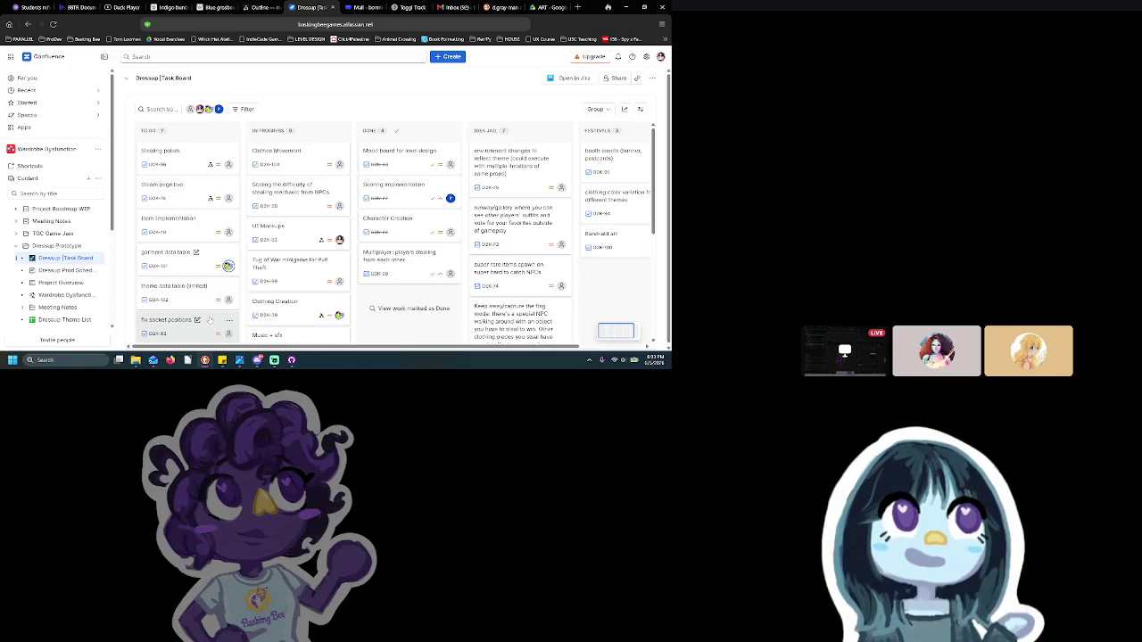
# Archive the theme data table card (DZK-102) and review the remaining To Do cards
pyautogui.click(228, 286)
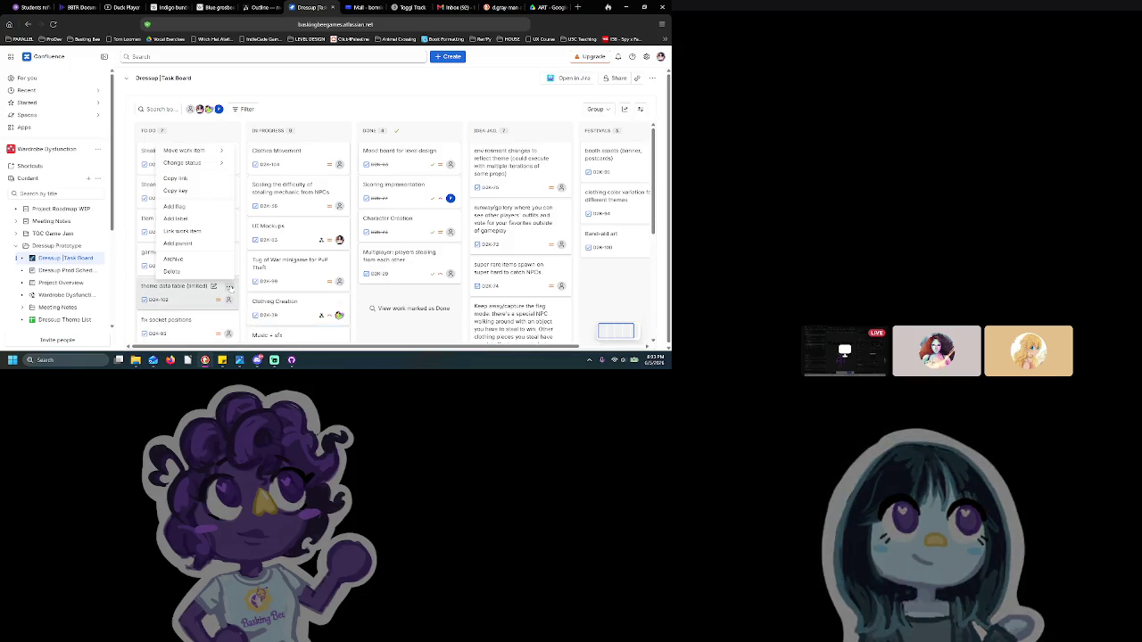
pyautogui.click(175, 259)
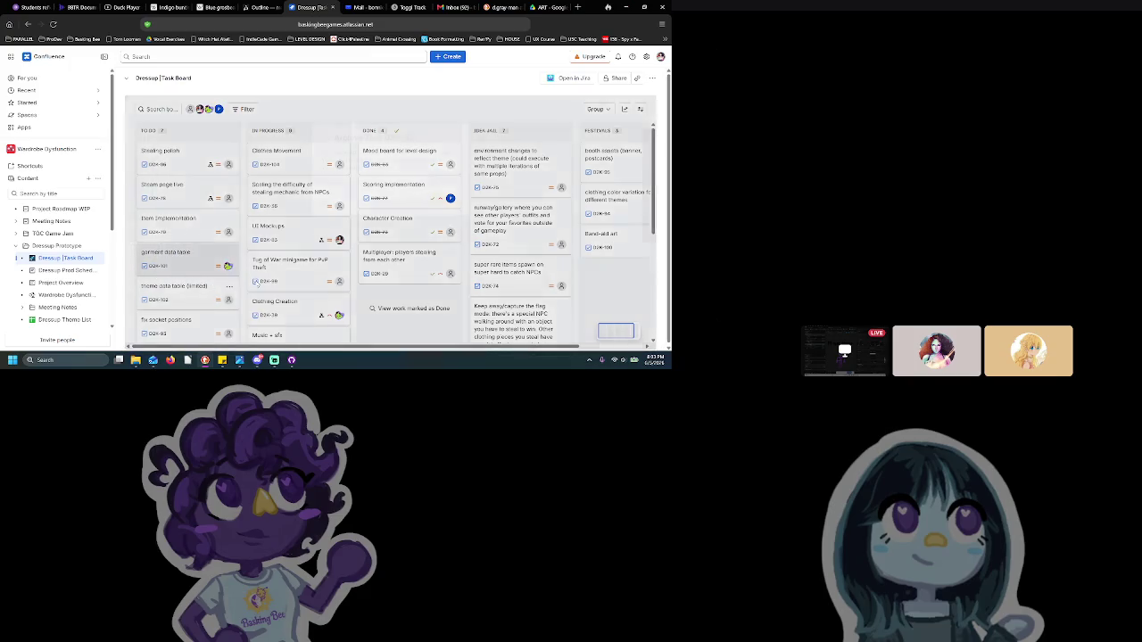
pyautogui.click(443, 194)
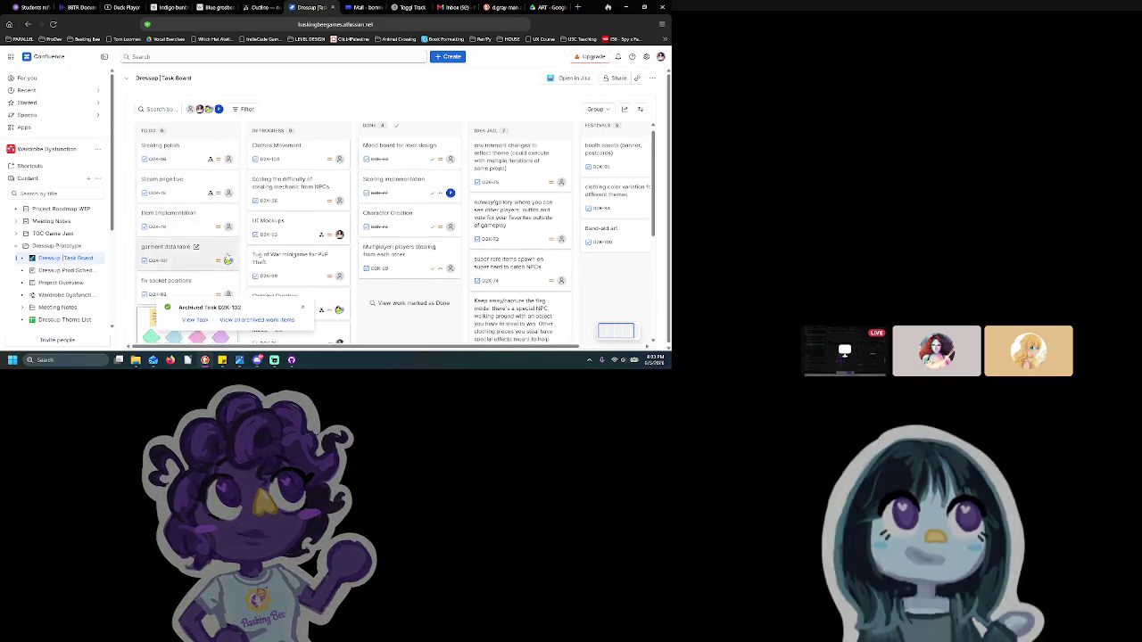
pyautogui.scroll(-1, 229, 262)
pyautogui.scroll(-3, 229, 262)
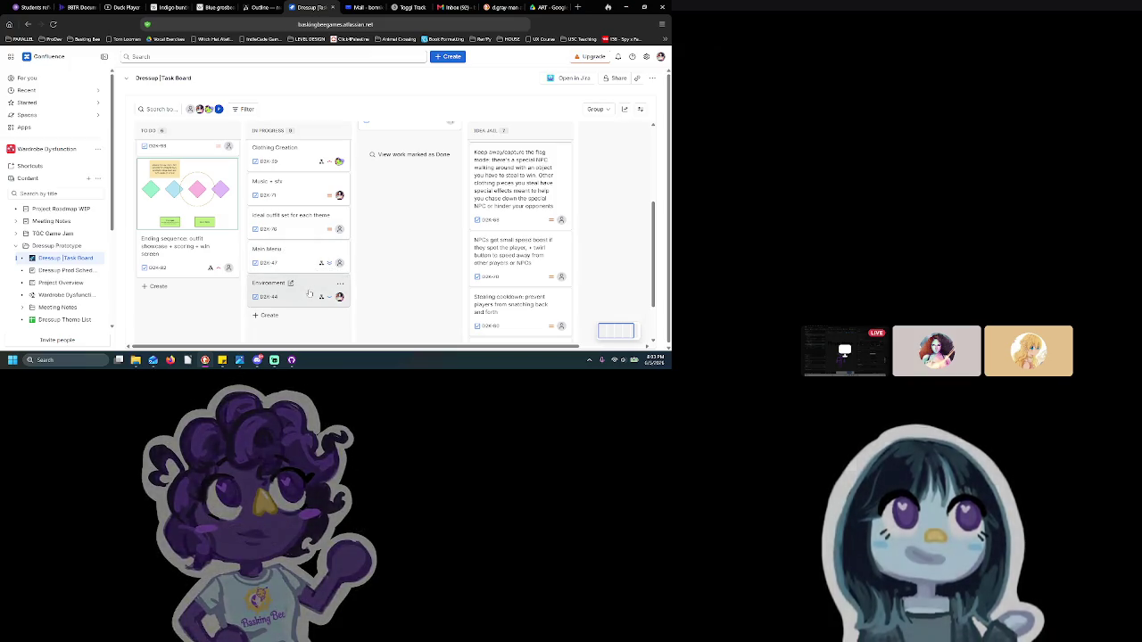
pyautogui.scroll(2, 312, 285)
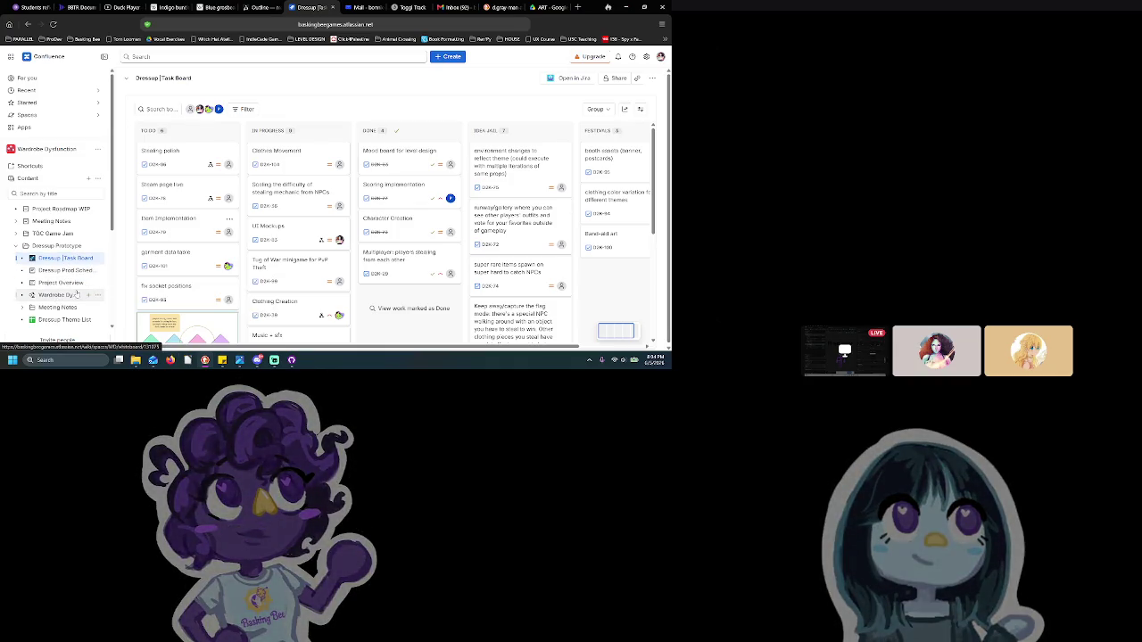
# Search DuckDuckGo in a new tab for 'indie game festivals 2027'
pyautogui.click(577, 7)
pyautogui.write('indie ga')
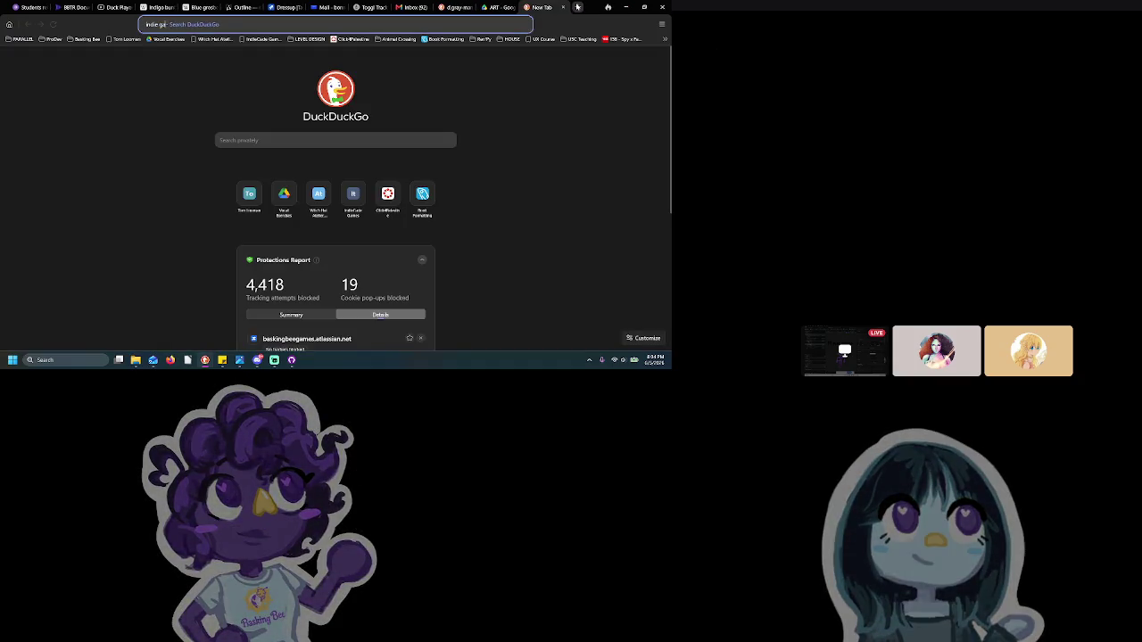
pyautogui.write('me festivals')
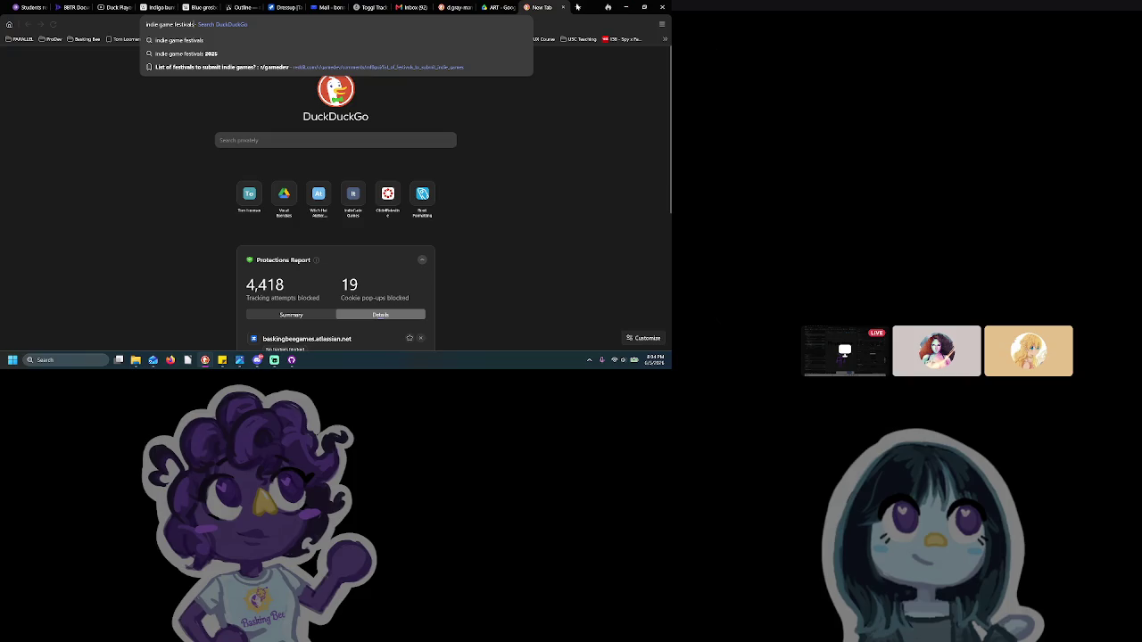
pyautogui.write(' 7')
pyautogui.press('Return')
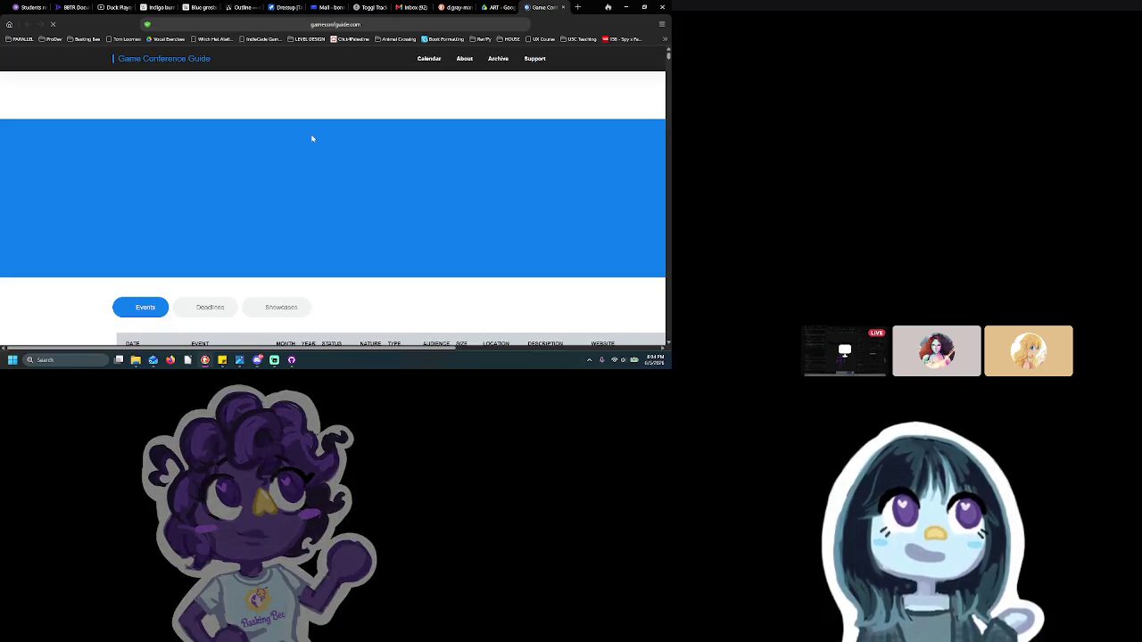
# Filter the Game Conference Guide events list to the year 2027
pyautogui.scroll(-2, 282, 190)
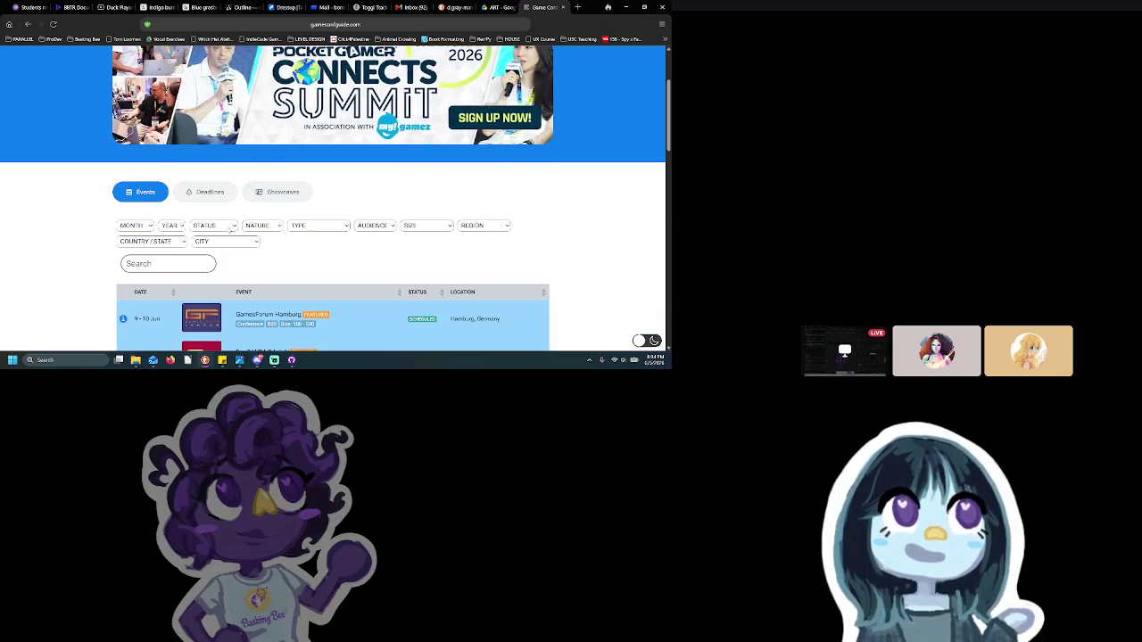
pyautogui.click(177, 228)
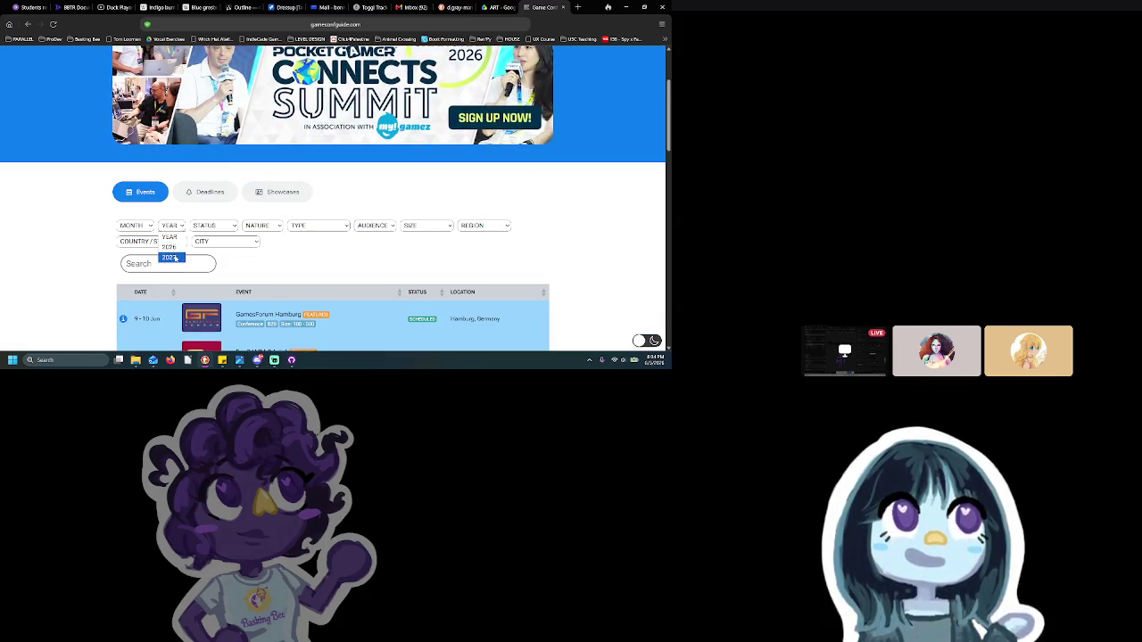
pyautogui.click(175, 257)
pyautogui.scroll(-1, 177, 260)
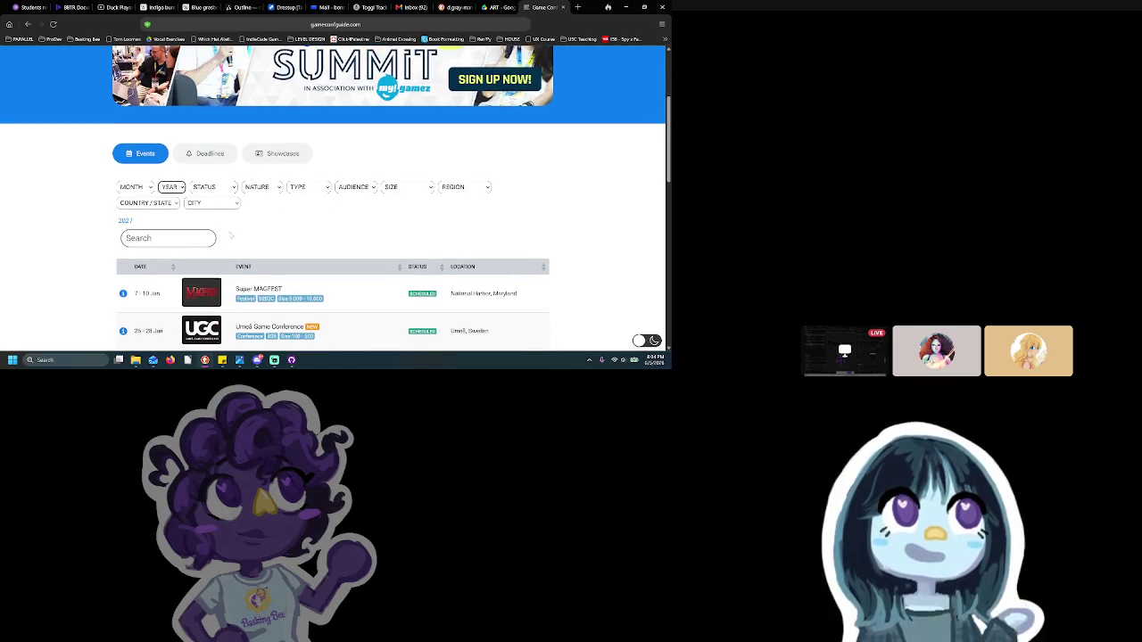
pyautogui.scroll(-3, 231, 236)
pyautogui.scroll(2, 230, 236)
pyautogui.click(159, 166)
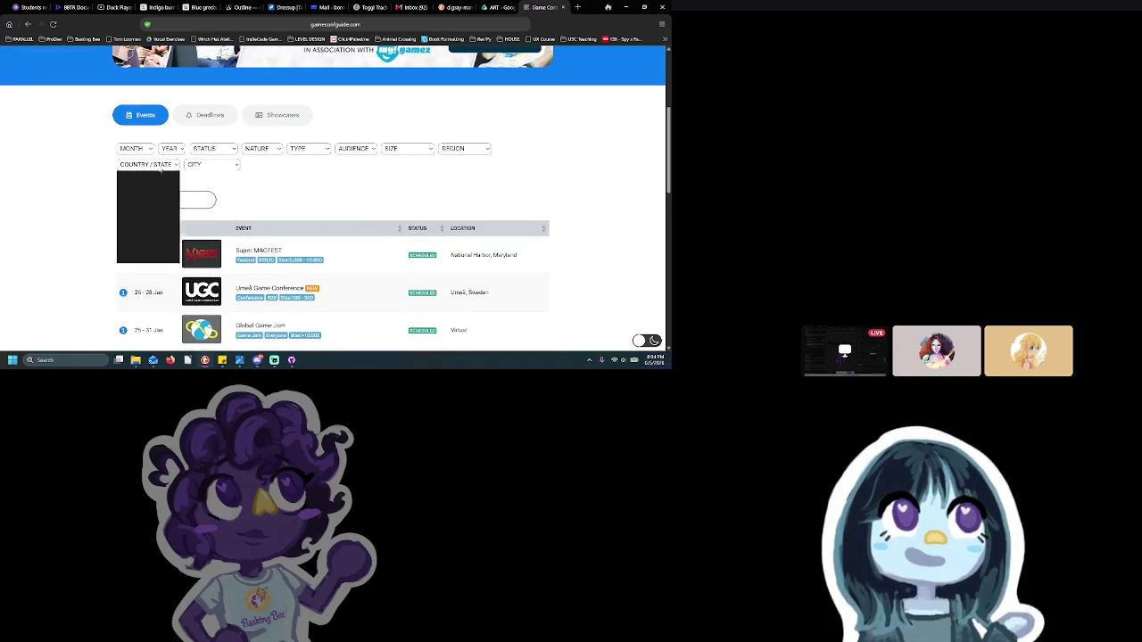
pyautogui.click(159, 184)
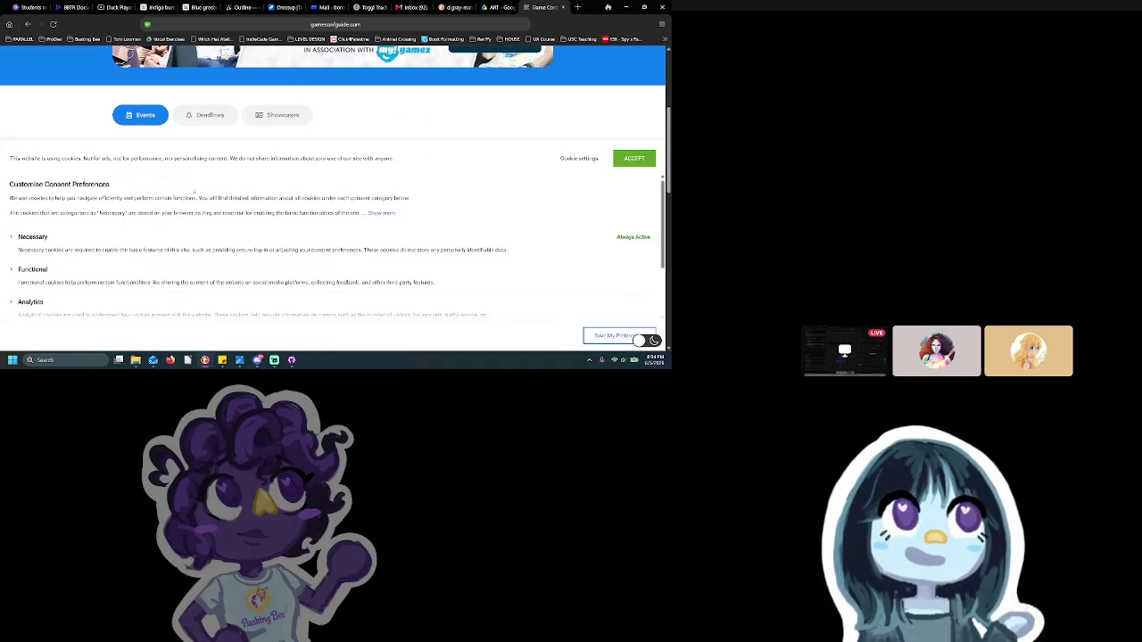
pyautogui.scroll(-2, 619, 243)
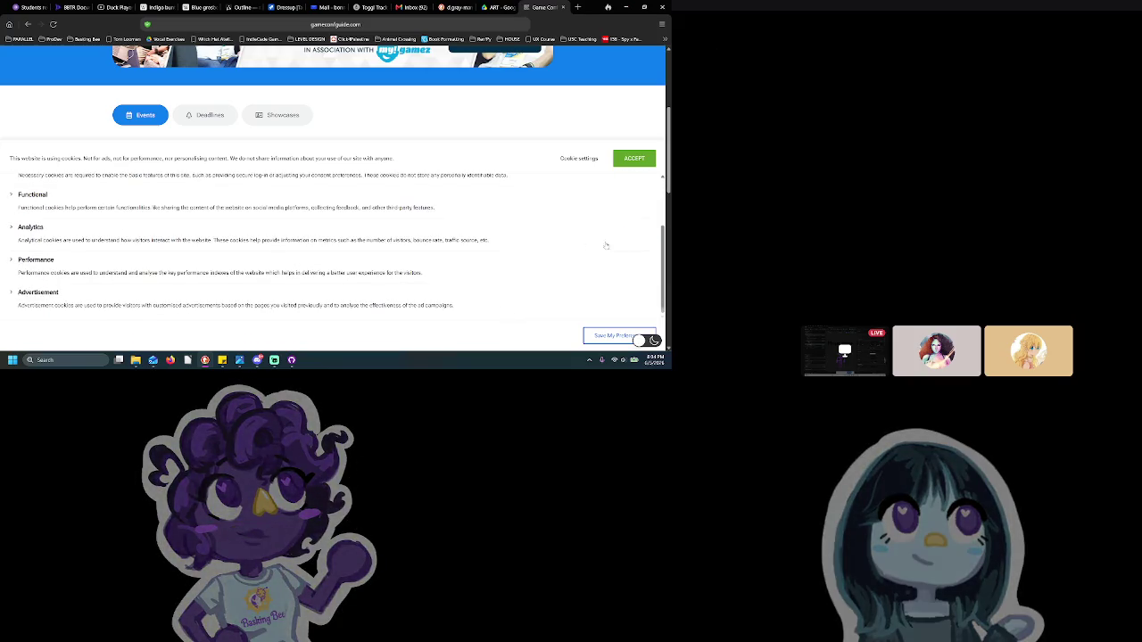
pyautogui.scroll(-3, 619, 243)
# Expand the Functional, Analytics, Performance and Advertisement cookie categories, accept cookies, and dismiss the newsletter pop-up
pyautogui.click(42, 199)
pyautogui.click(42, 252)
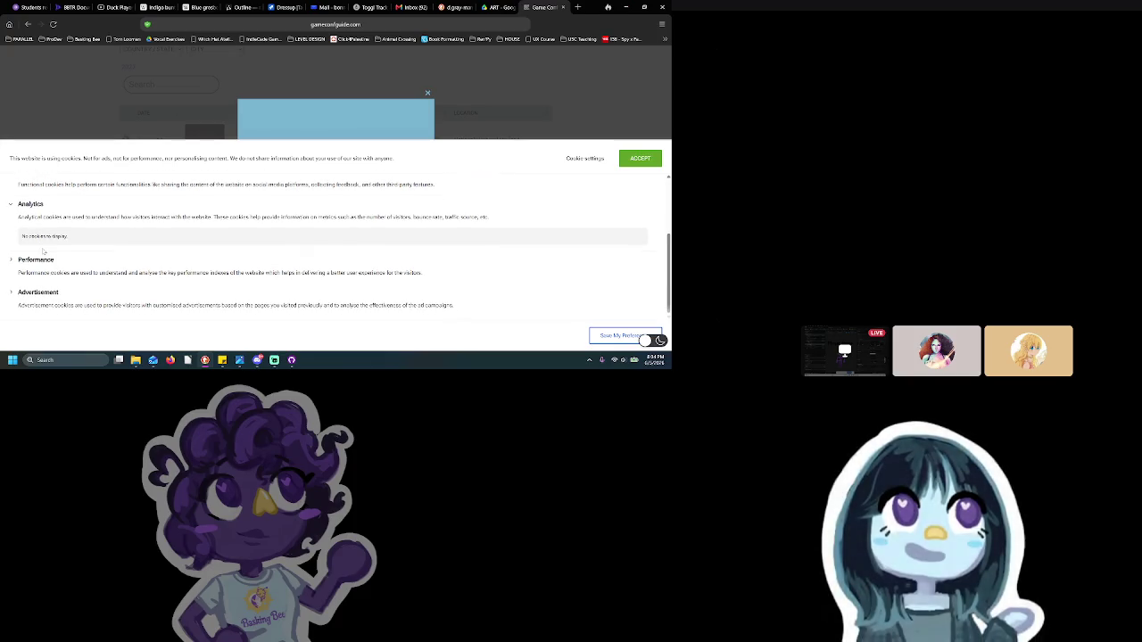
pyautogui.click(55, 264)
pyautogui.click(64, 294)
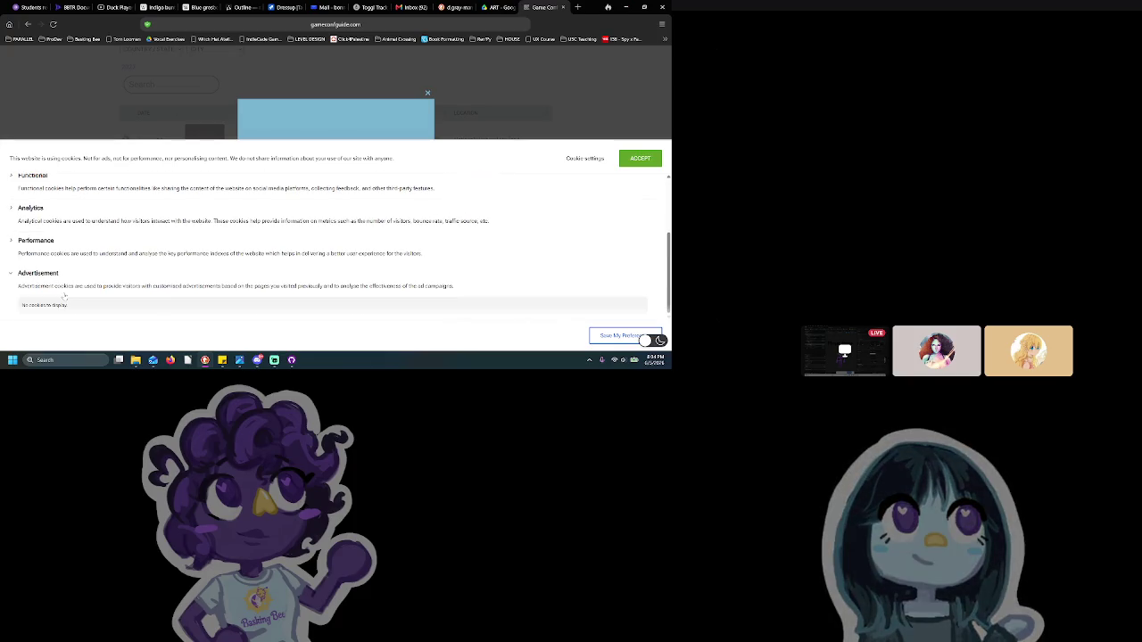
pyautogui.click(628, 160)
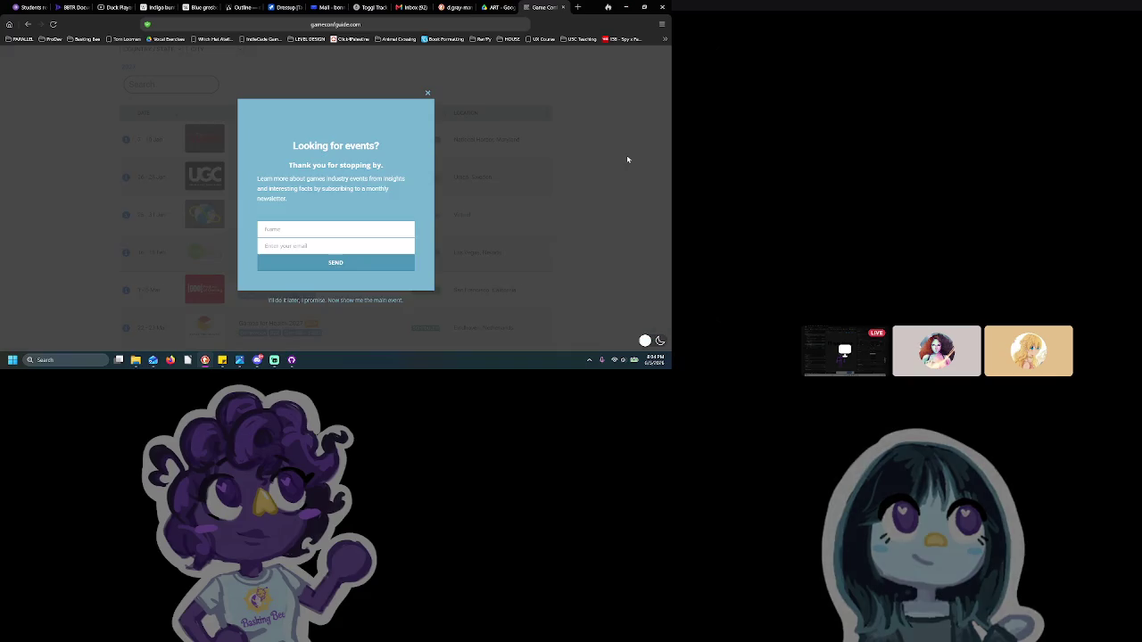
pyautogui.click(427, 93)
pyautogui.scroll(1, 154, 176)
# Filter the 2027 events to Georgia, Maryland and California, then return to the Dressup task board
pyautogui.click(148, 125)
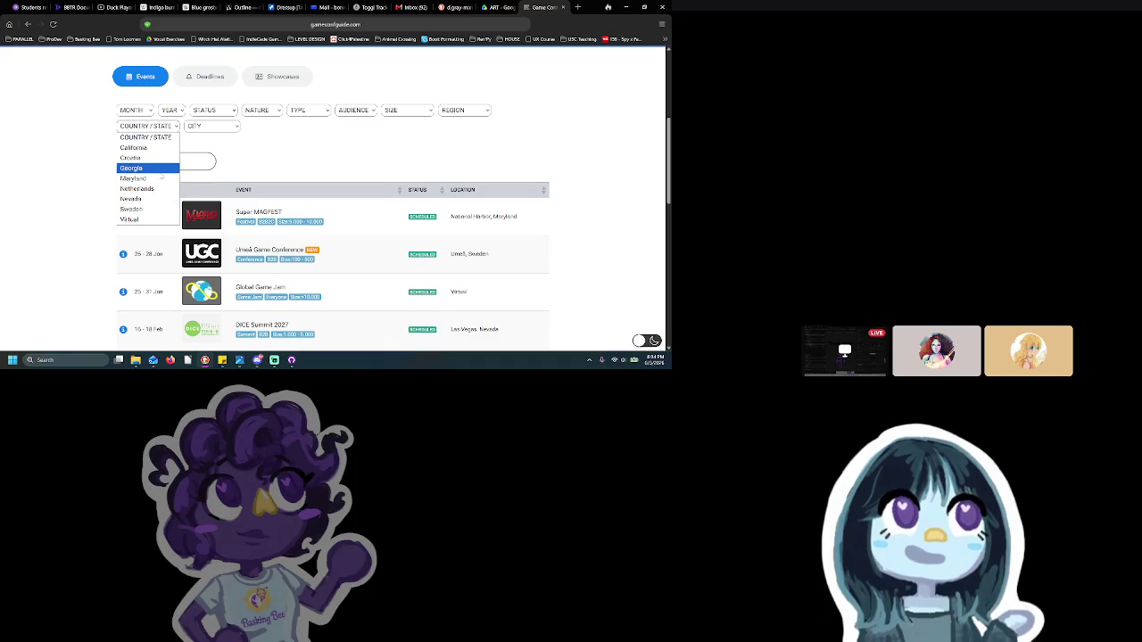
pyautogui.click(160, 168)
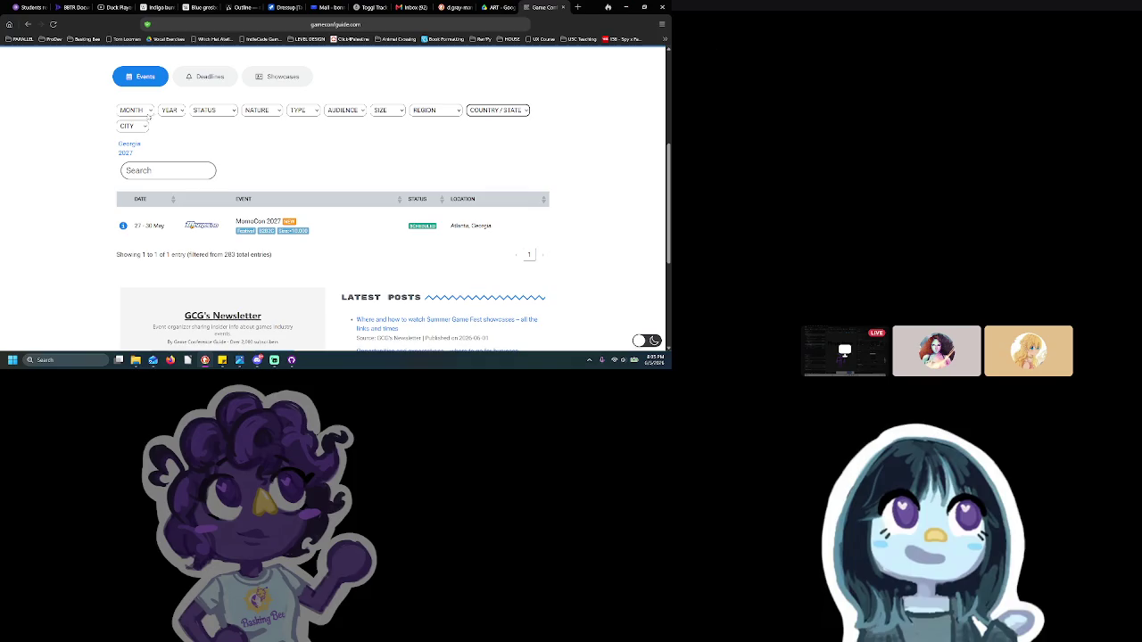
pyautogui.click(513, 111)
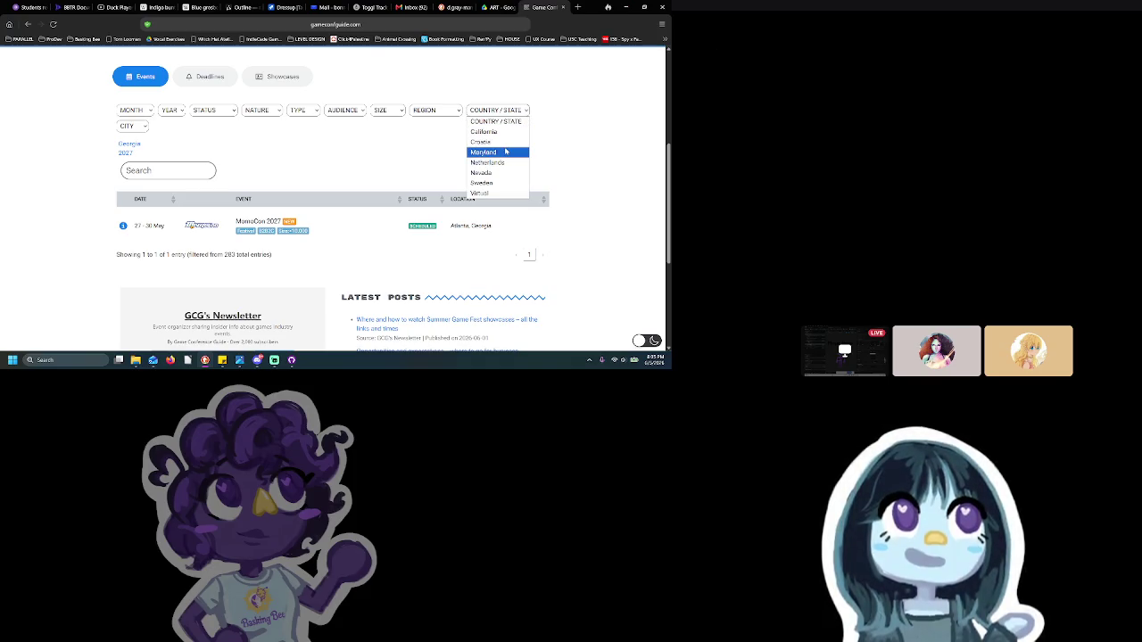
pyautogui.click(506, 152)
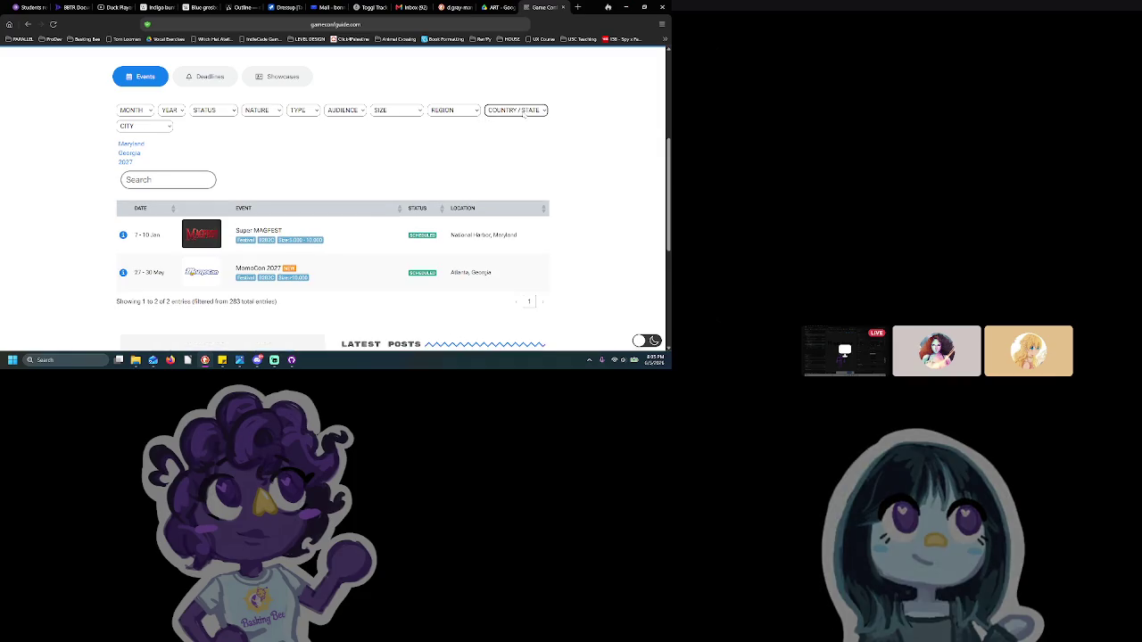
pyautogui.click(523, 112)
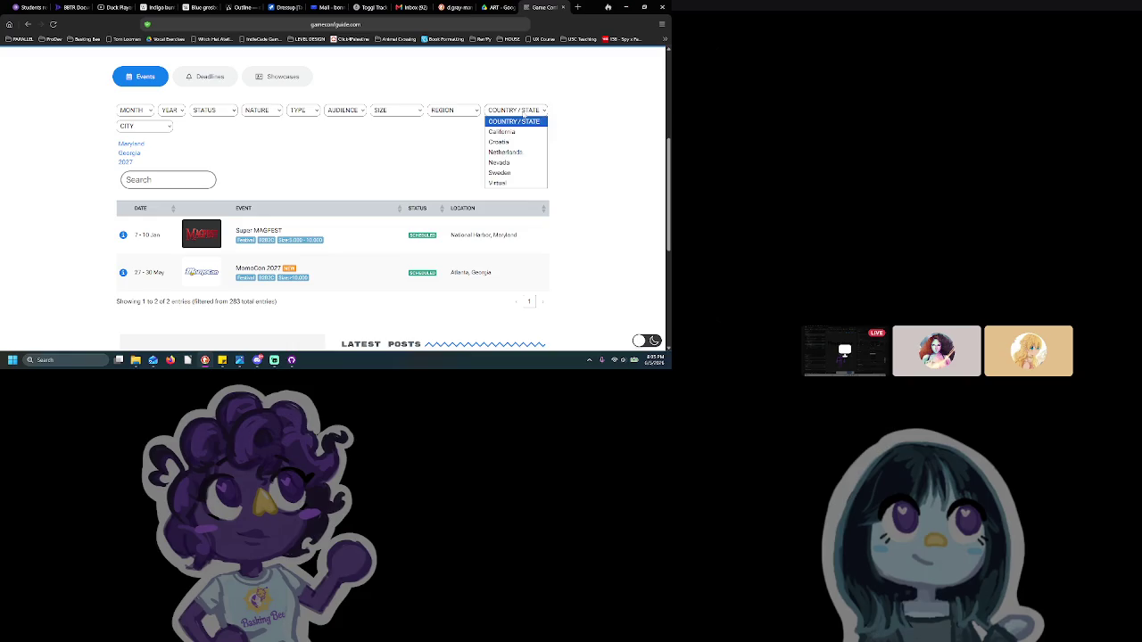
pyautogui.click(523, 131)
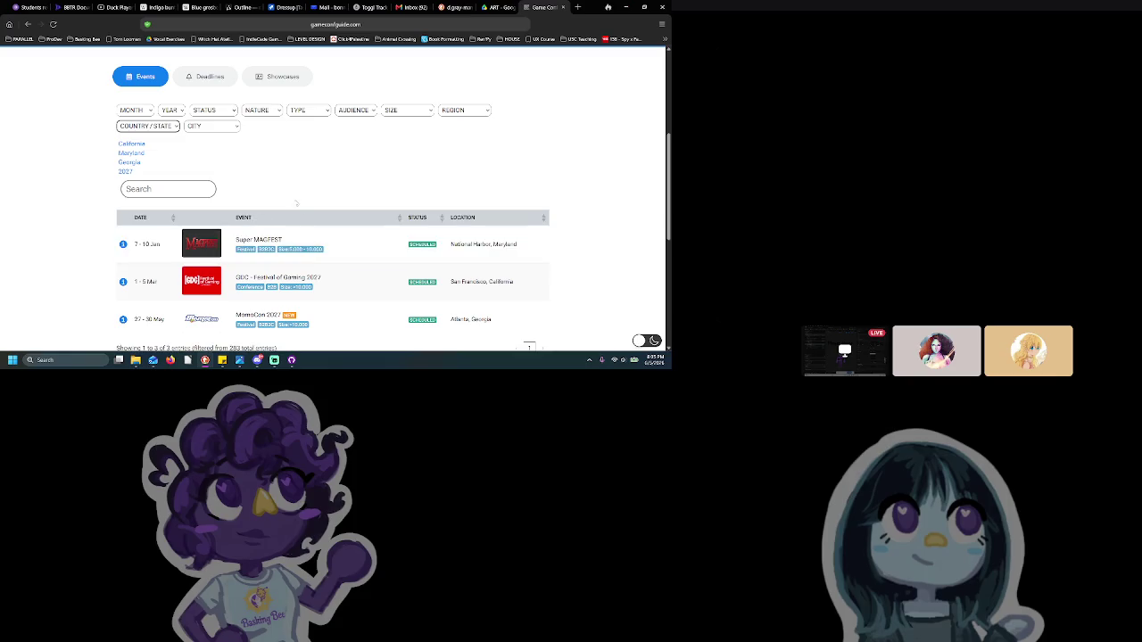
pyautogui.scroll(-3, 297, 206)
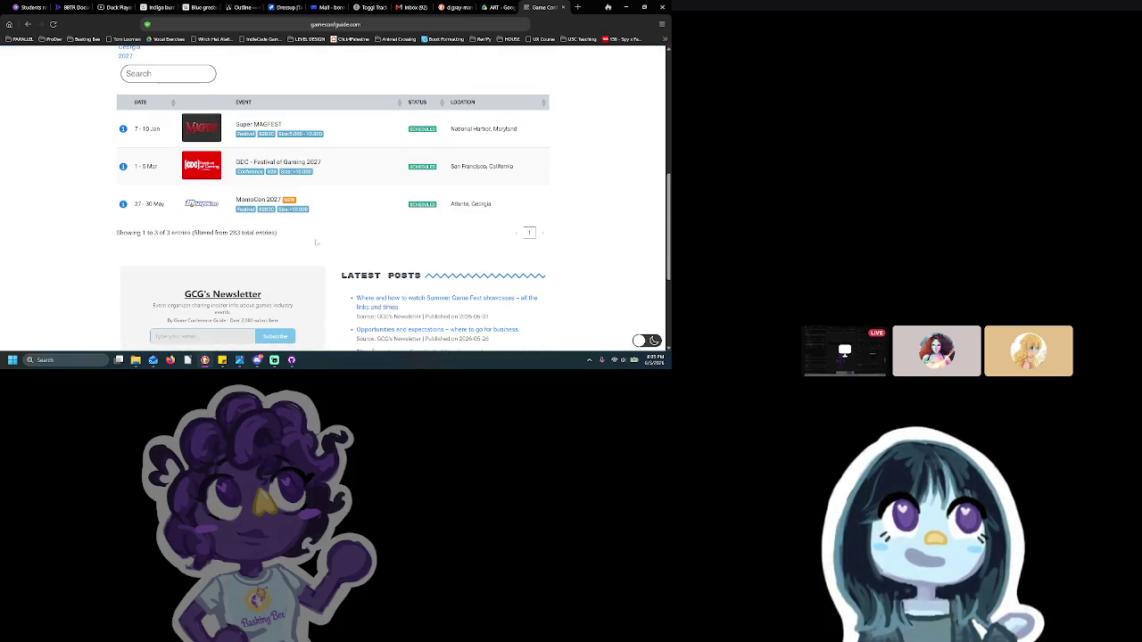
pyautogui.click(296, 7)
pyautogui.moveTo(57, 270)
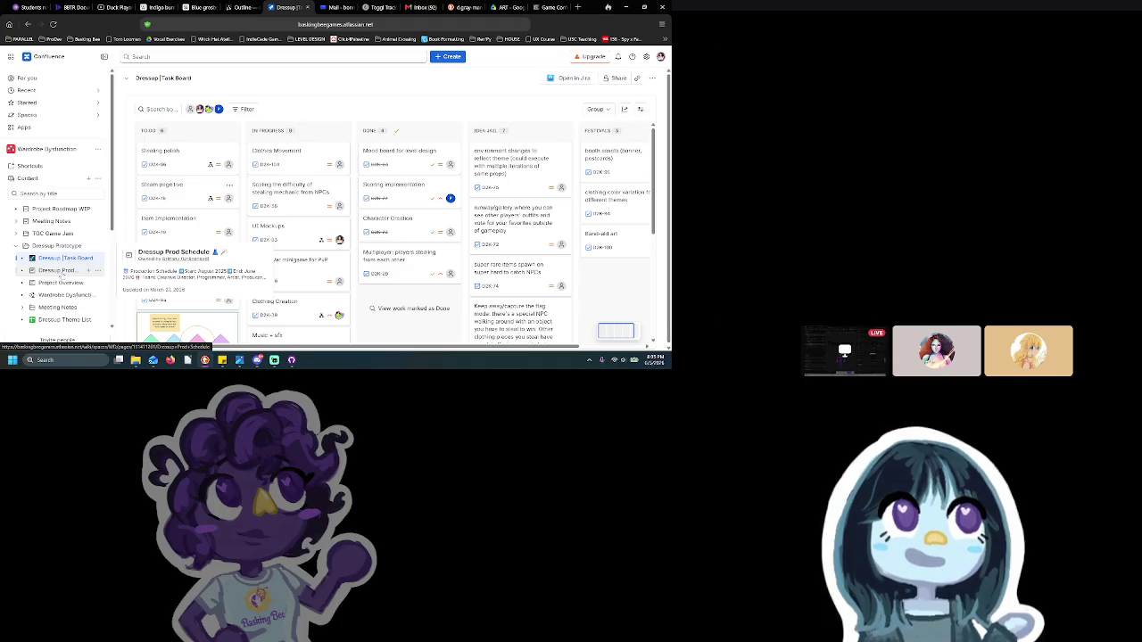
# Enter and exit edit mode on Dressup Prod Schedule without changes, then open Dressup | Task Board
pyautogui.click(59, 271)
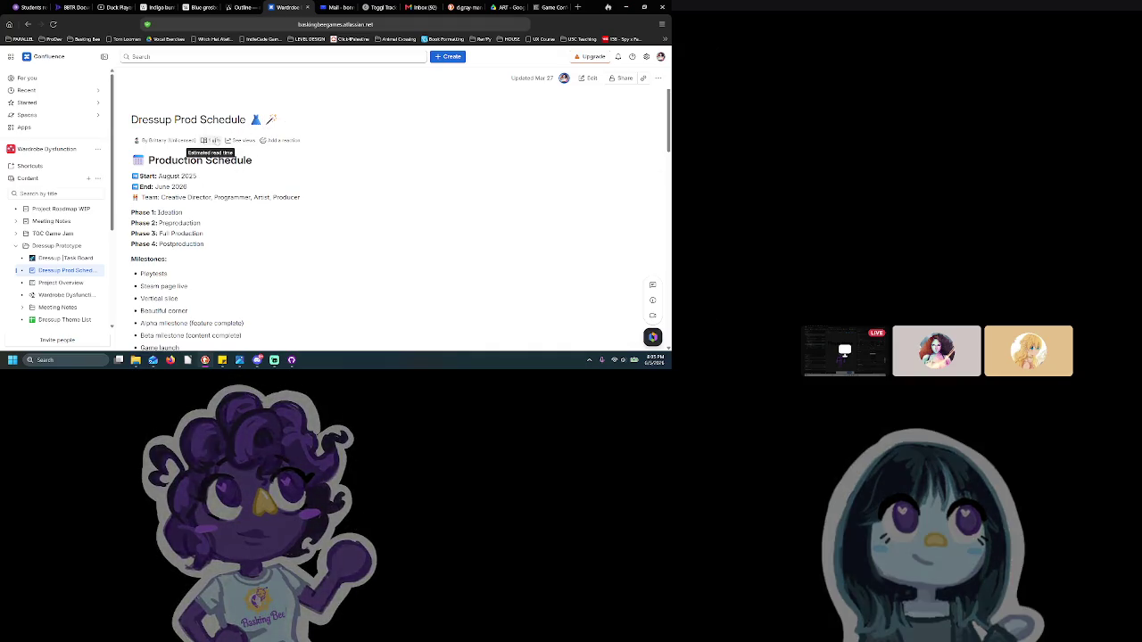
pyautogui.click(589, 78)
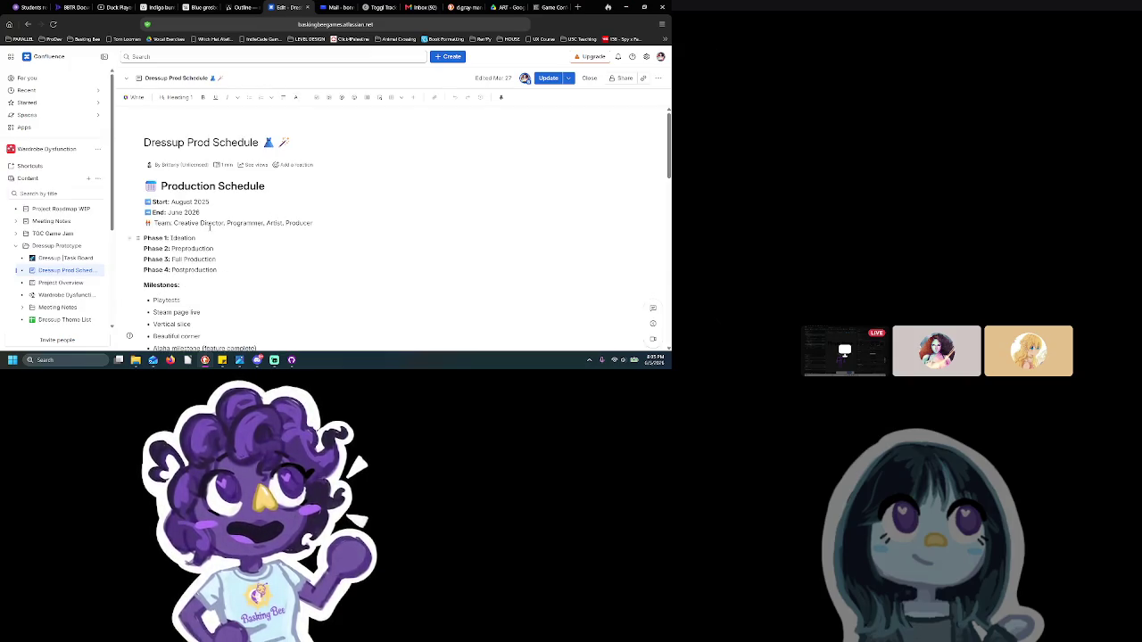
pyautogui.moveTo(57, 245)
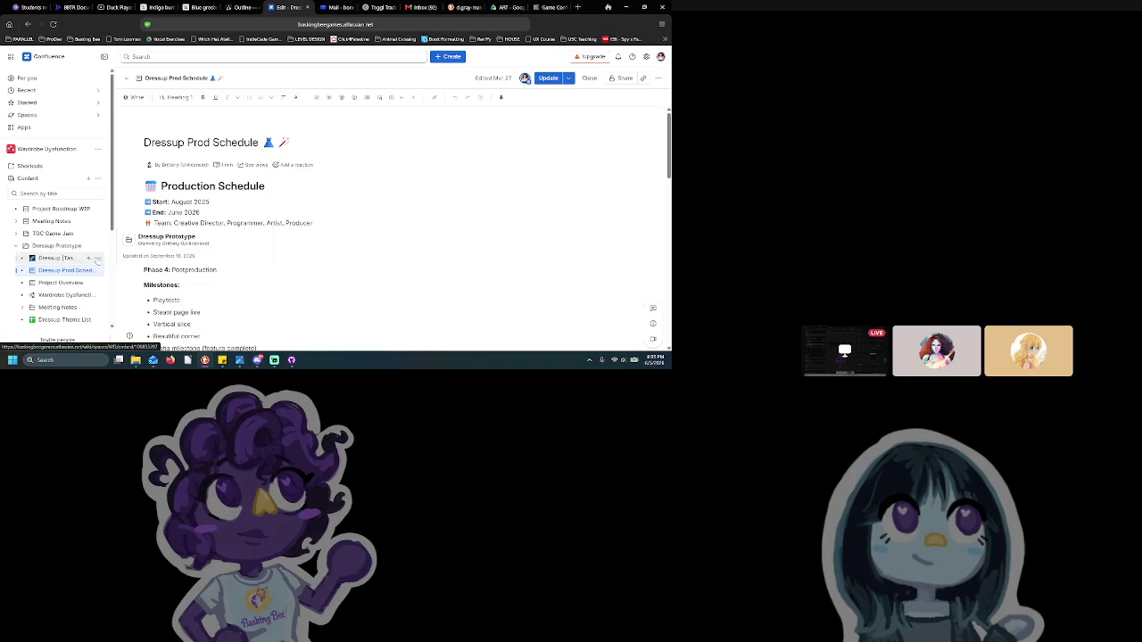
pyautogui.click(216, 235)
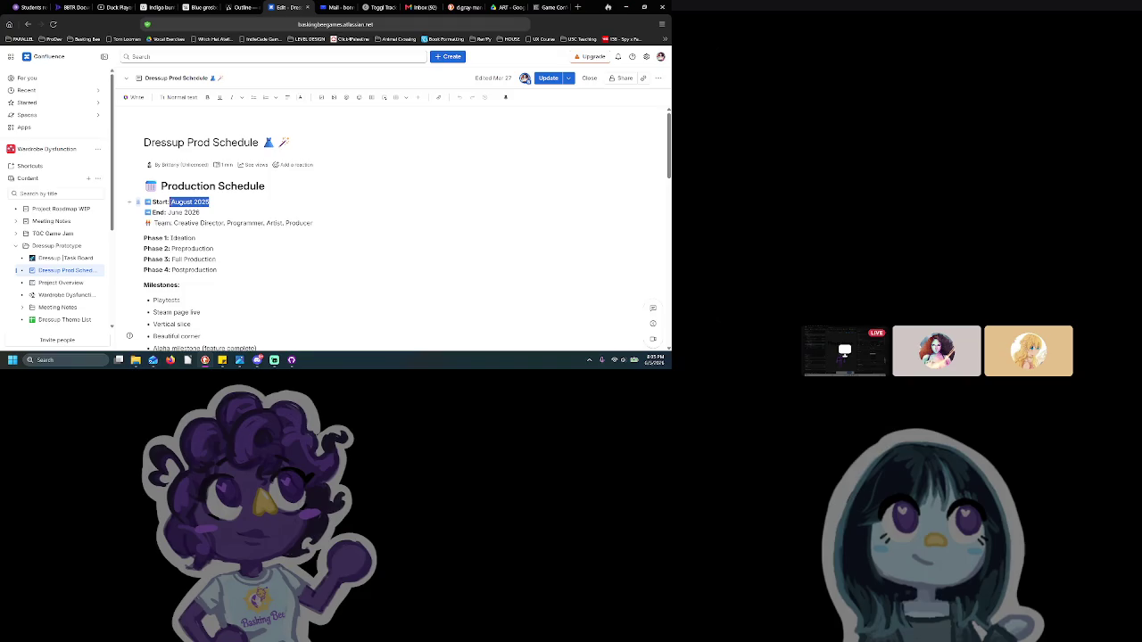
pyautogui.click(547, 78)
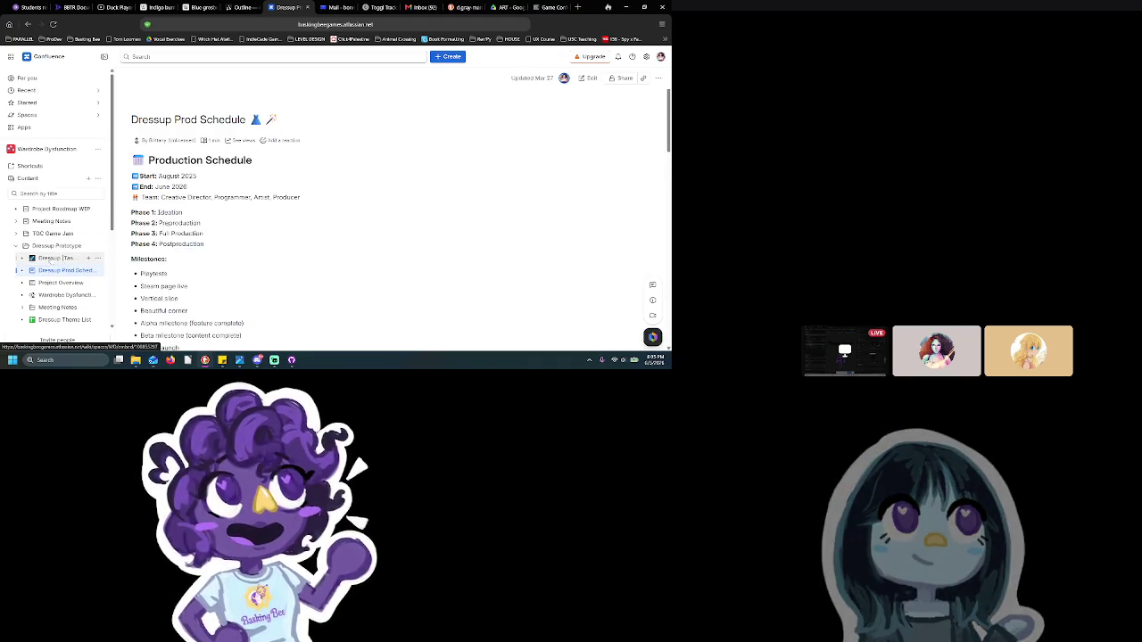
pyautogui.click(51, 259)
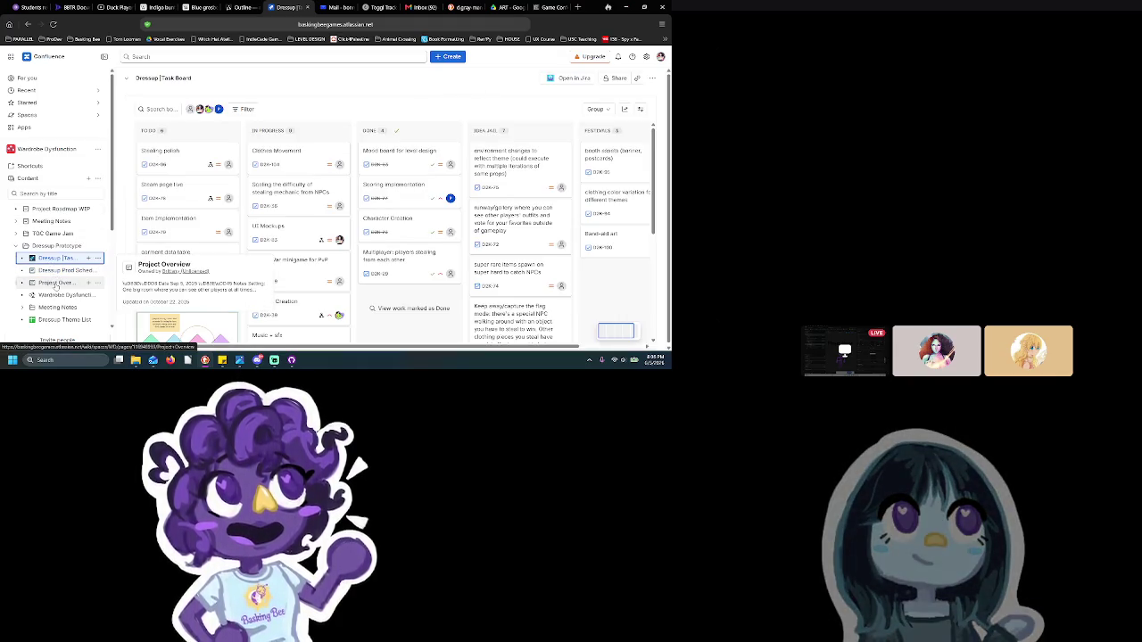
# Edit Project Overview and add a CONS: line after the project phase notes
pyautogui.click(55, 283)
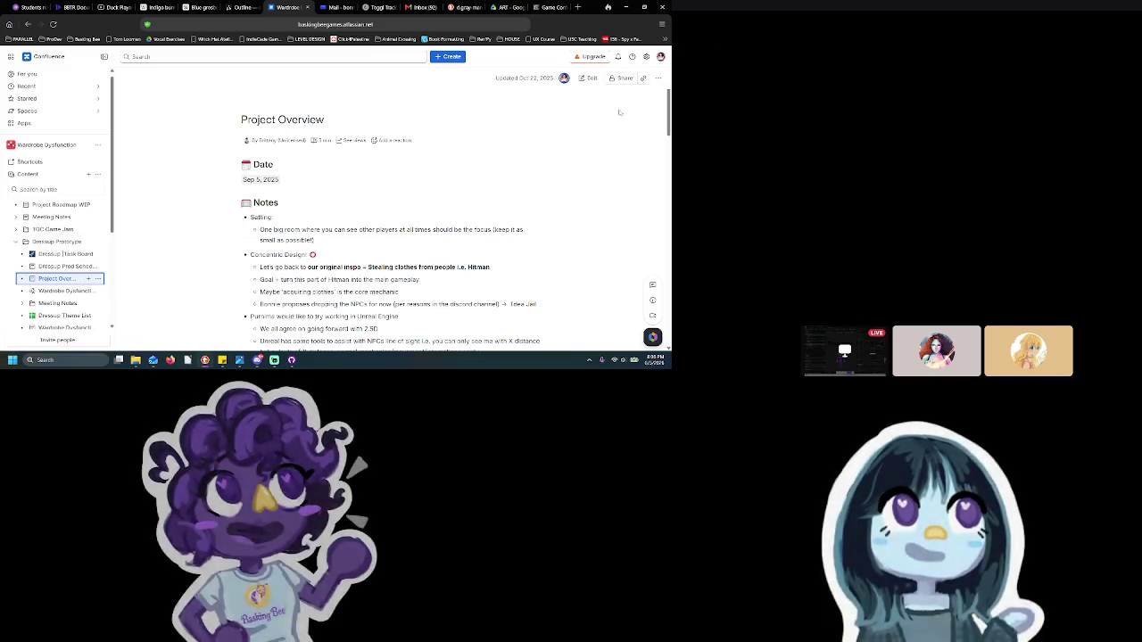
pyautogui.click(592, 77)
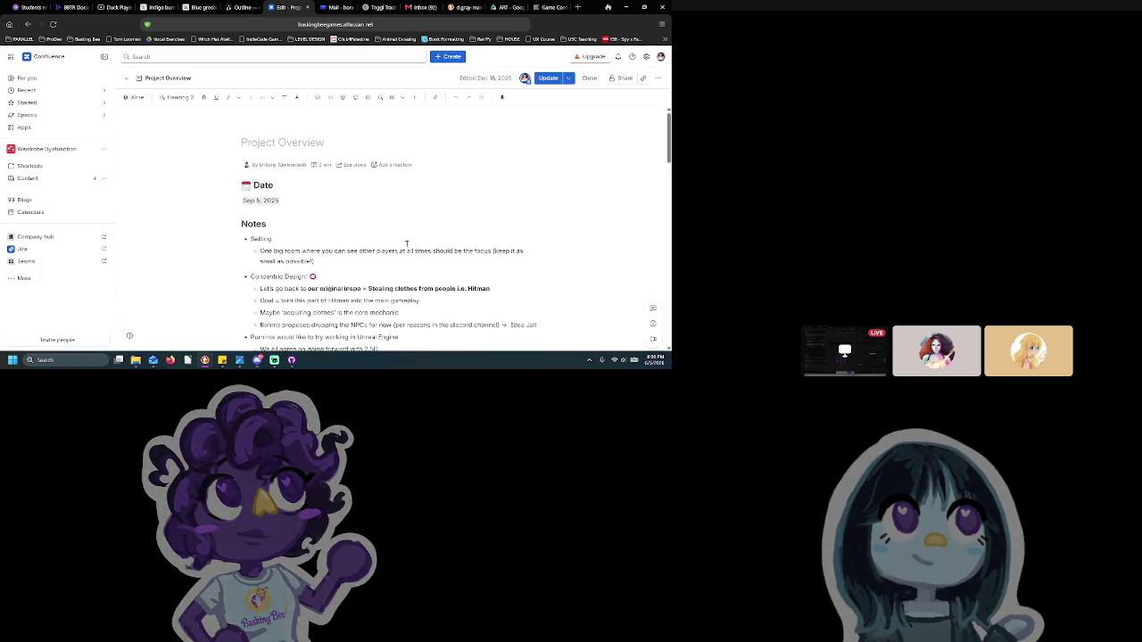
pyautogui.scroll(-2, 428, 212)
pyautogui.scroll(-3, 419, 218)
pyautogui.scroll(-3, 393, 241)
pyautogui.scroll(-3, 366, 264)
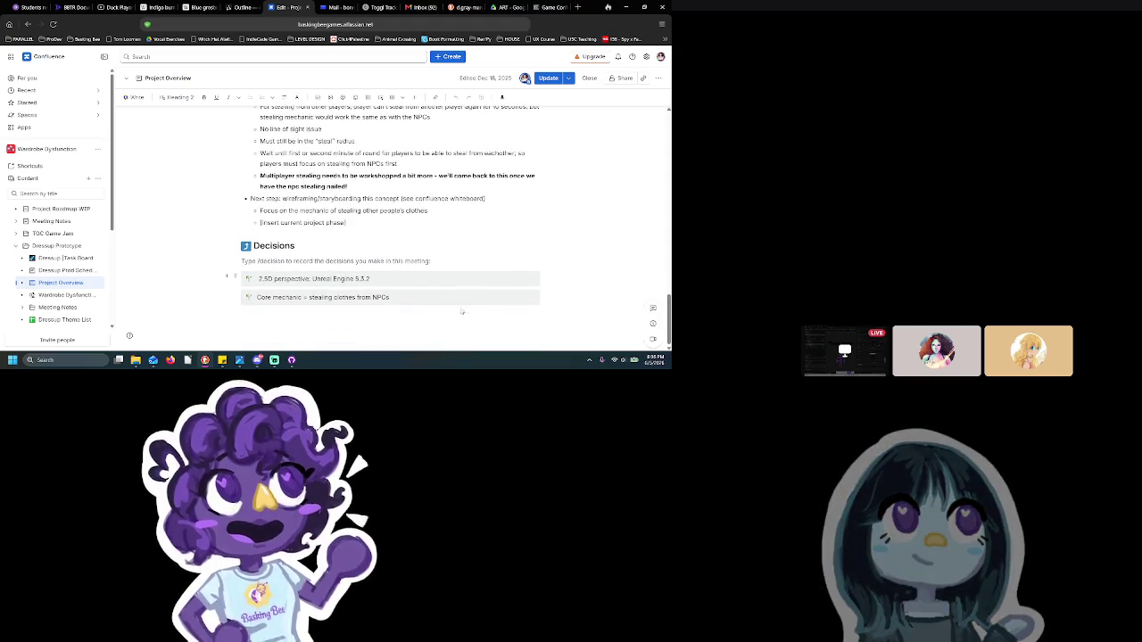
pyautogui.click(376, 226)
pyautogui.press('Return')
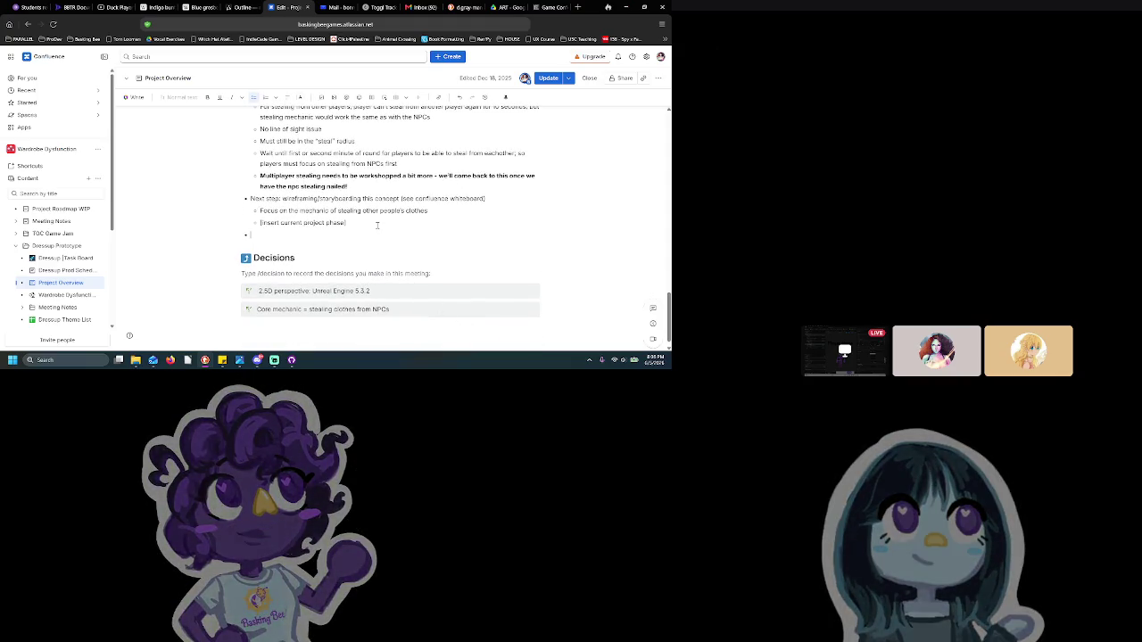
pyautogui.press('Return')
pyautogui.press('Return')
pyautogui.write('CONS:')
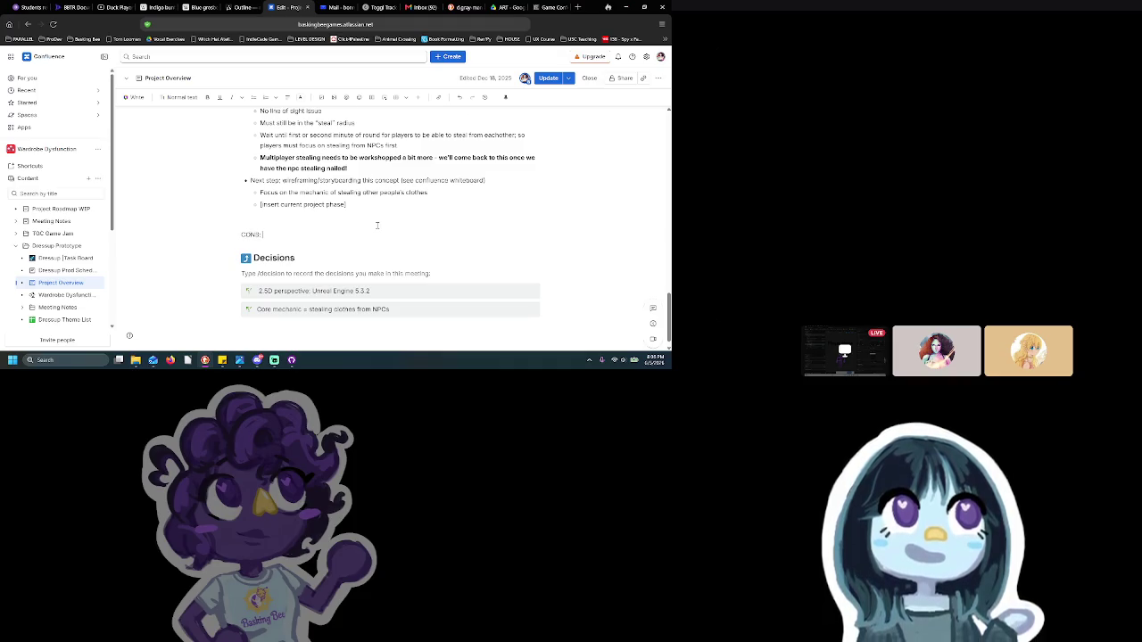
pyautogui.press('Return')
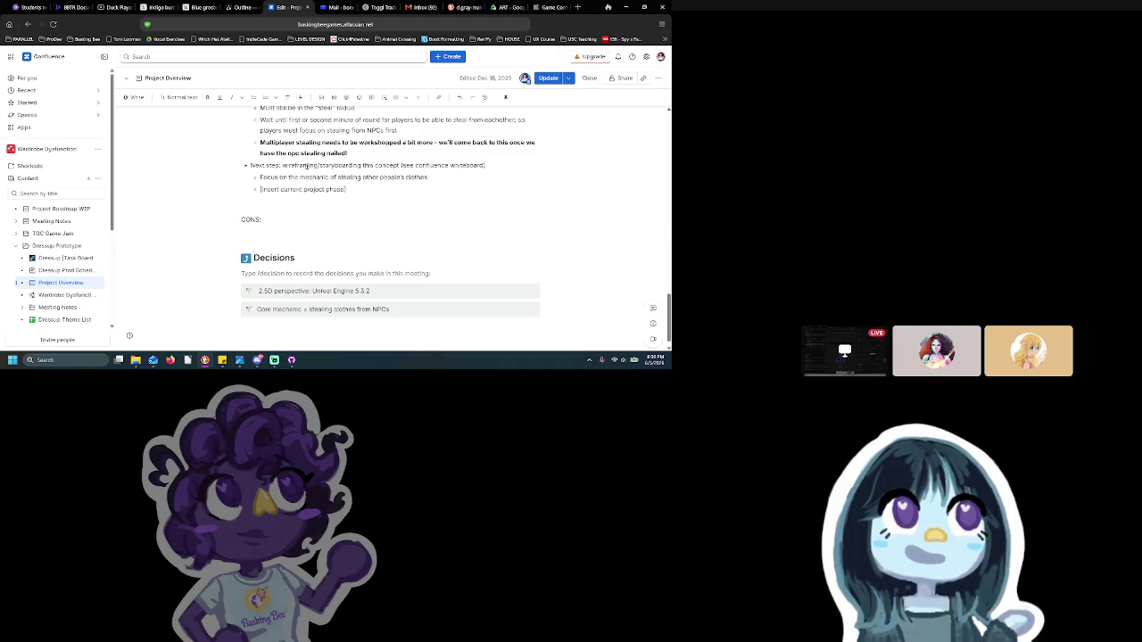
# Format CONS: as Heading 1 and start a bullet list beneath it
pyautogui.click(174, 96)
pyautogui.click(192, 128)
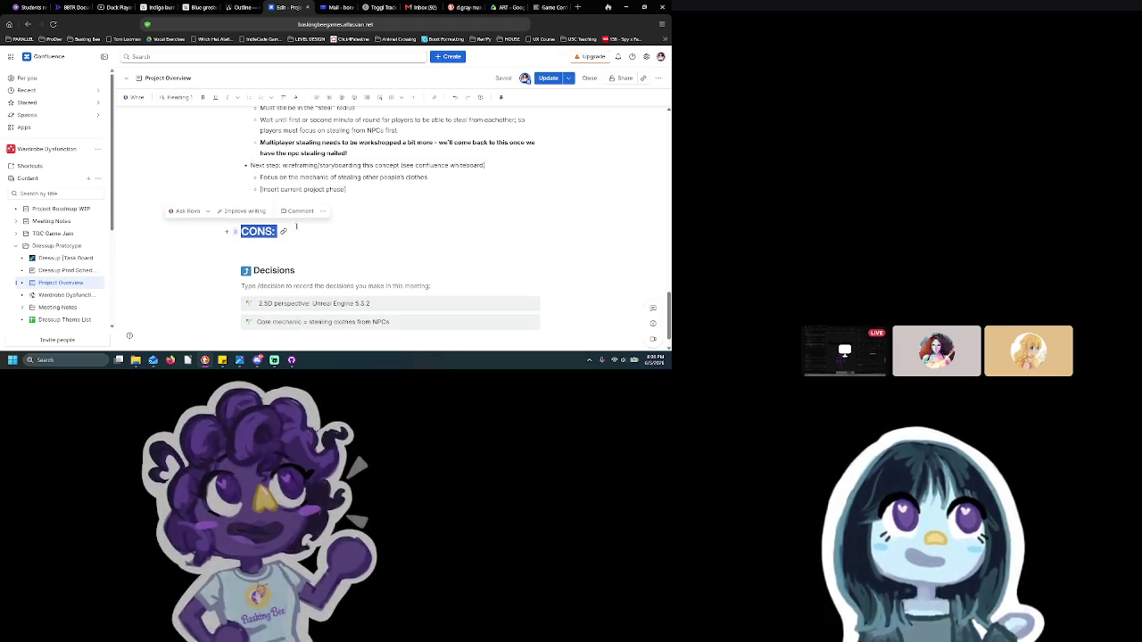
pyautogui.click(311, 191)
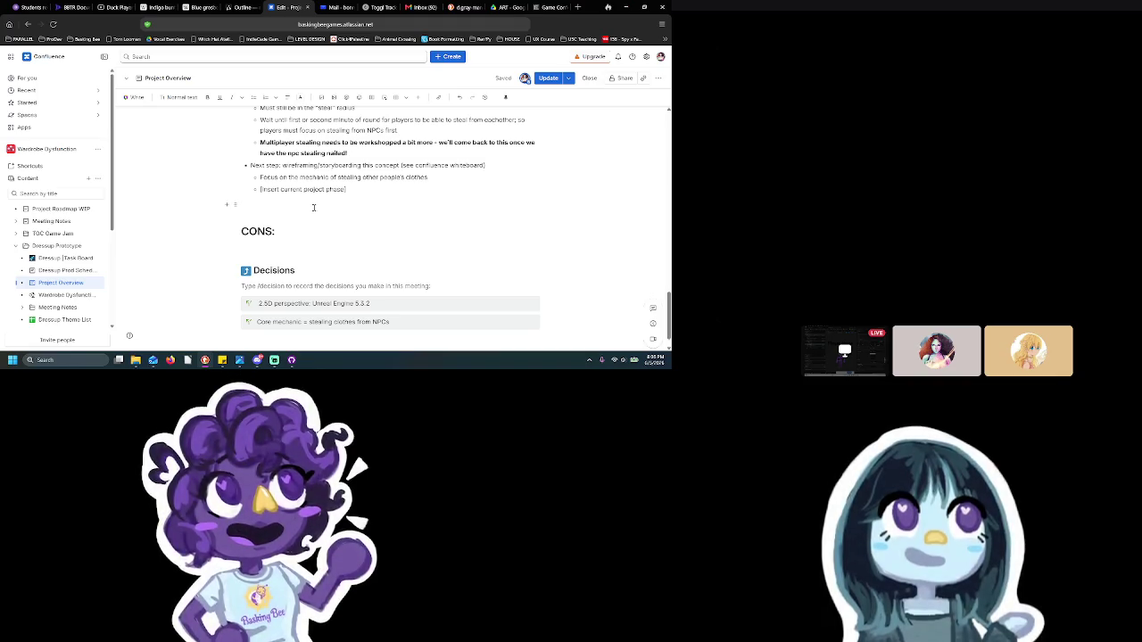
pyautogui.press('BackSpace')
pyautogui.click(319, 228)
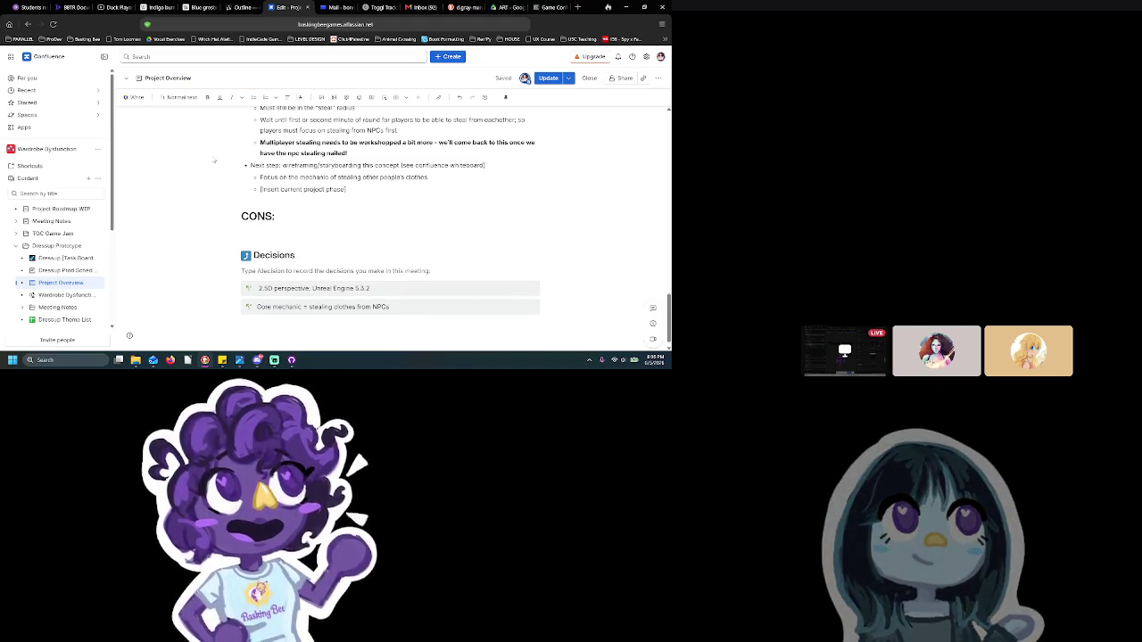
pyautogui.click(253, 99)
pyautogui.write('Momc')
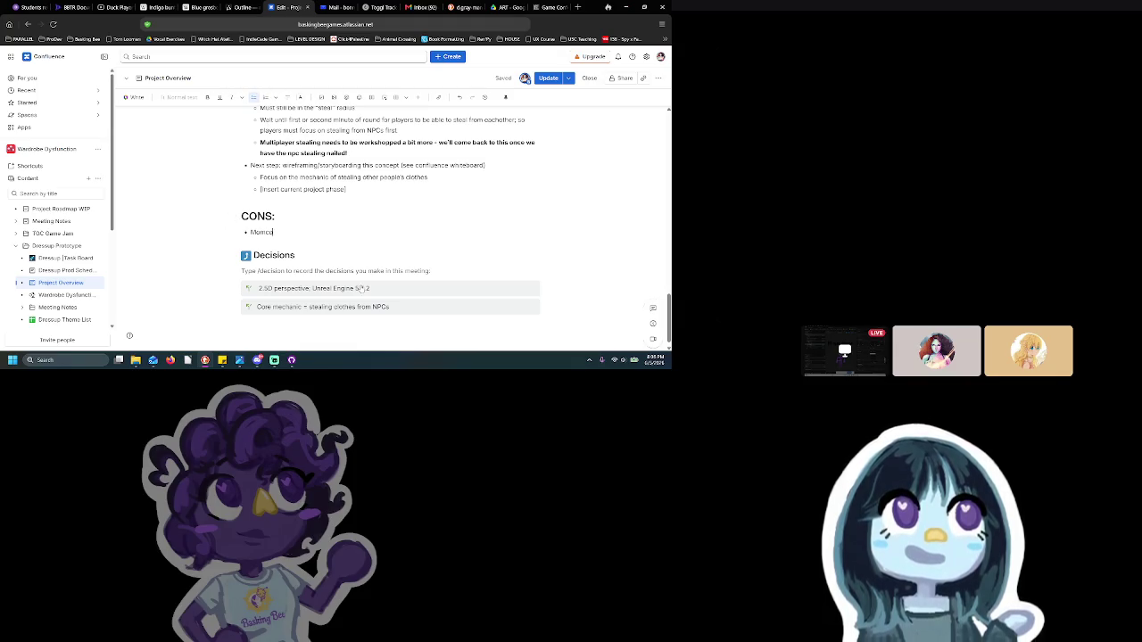
# Check MomoCon's dates on the Game Conference Guide and enter the May 27 dates in the bullet
pyautogui.write('e')
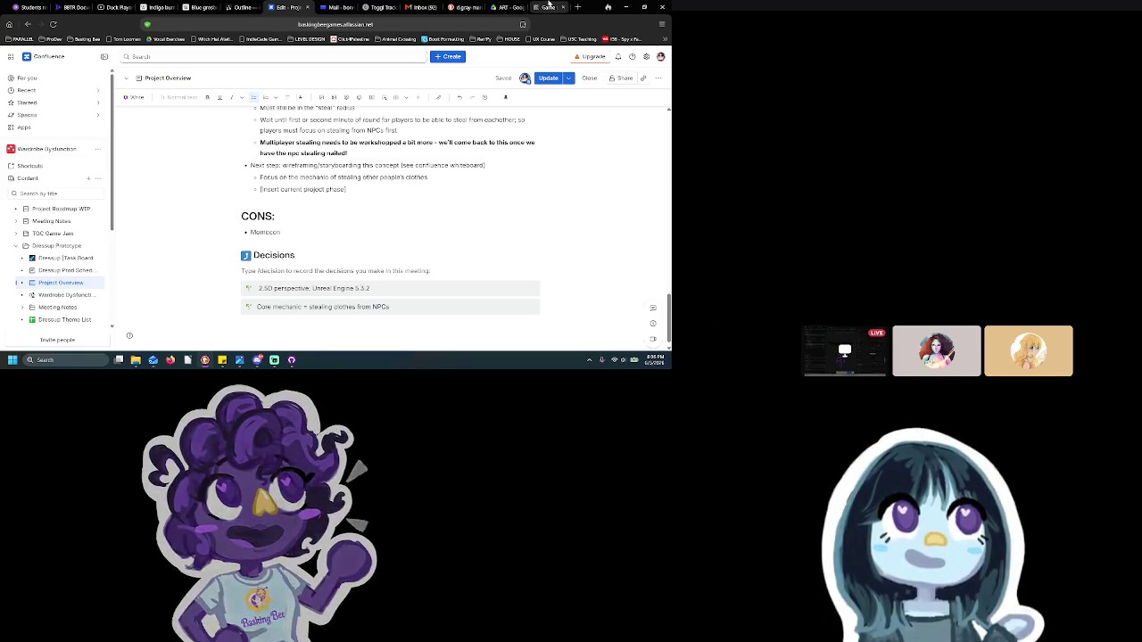
pyautogui.click(548, 7)
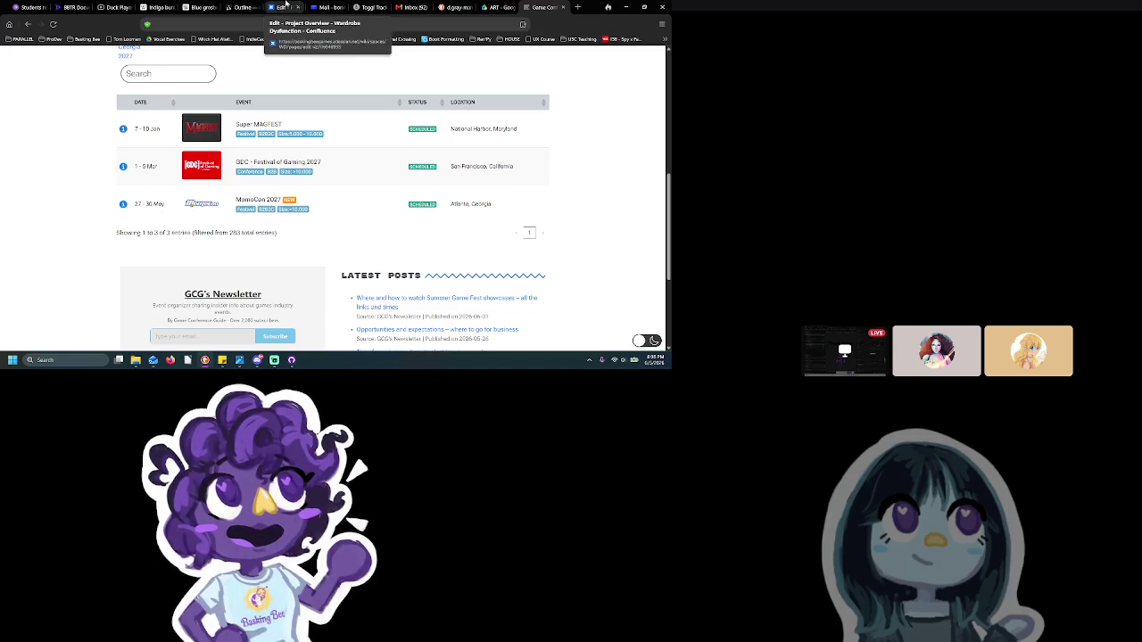
pyautogui.click(286, 7)
pyautogui.write('May 27-')
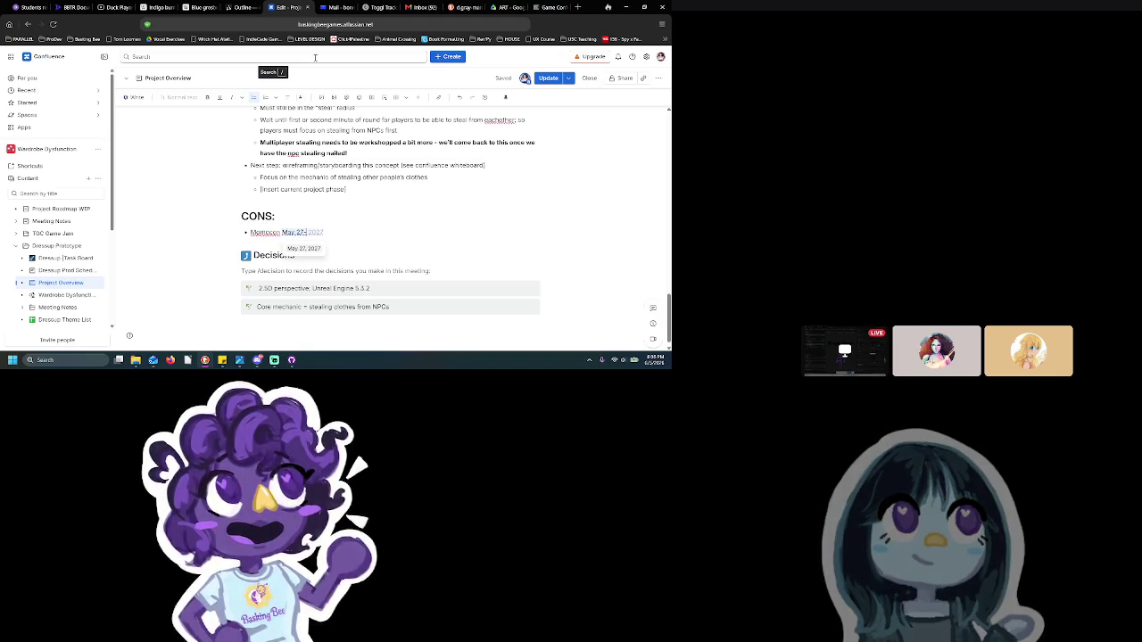
pyautogui.write('40')
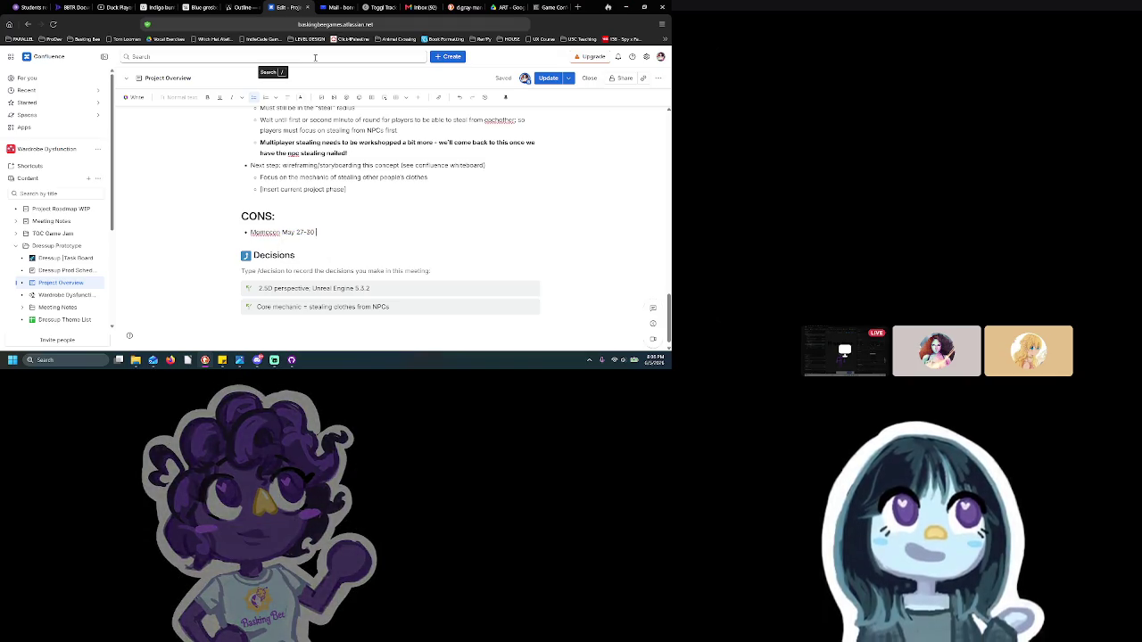
pyautogui.write('7')
pyautogui.press('Return')
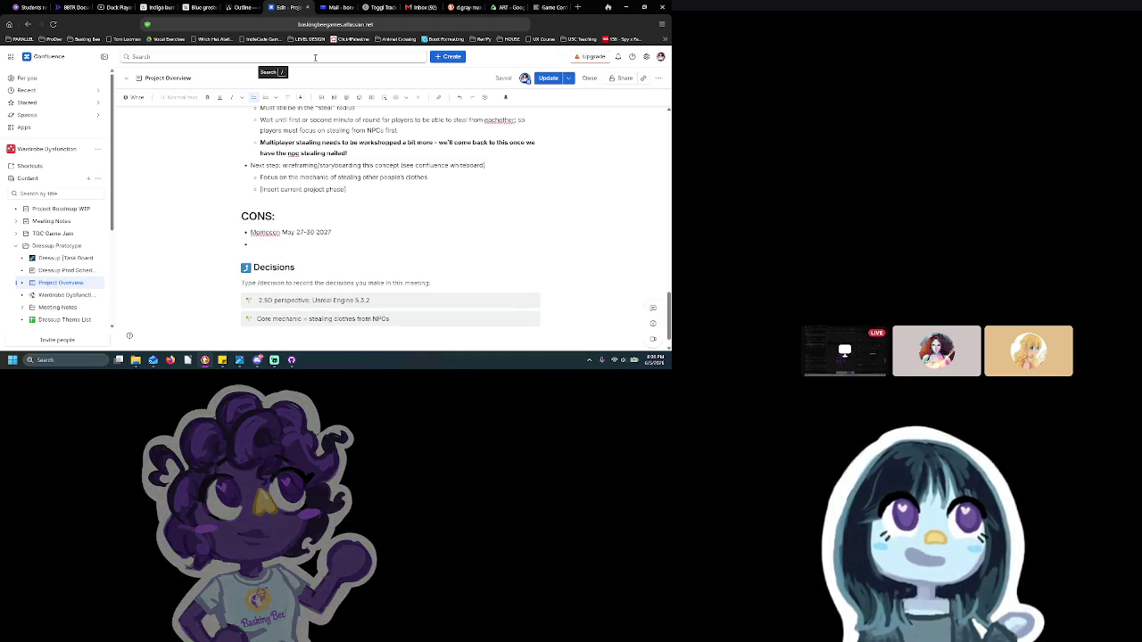
# Fix the bullet to read 'MomoCon: May 27-30 2027 | Atlanta, Georgia'
pyautogui.moveTo(286, 232)
pyautogui.click(269, 232)
pyautogui.press('Delete')
pyautogui.write('C')
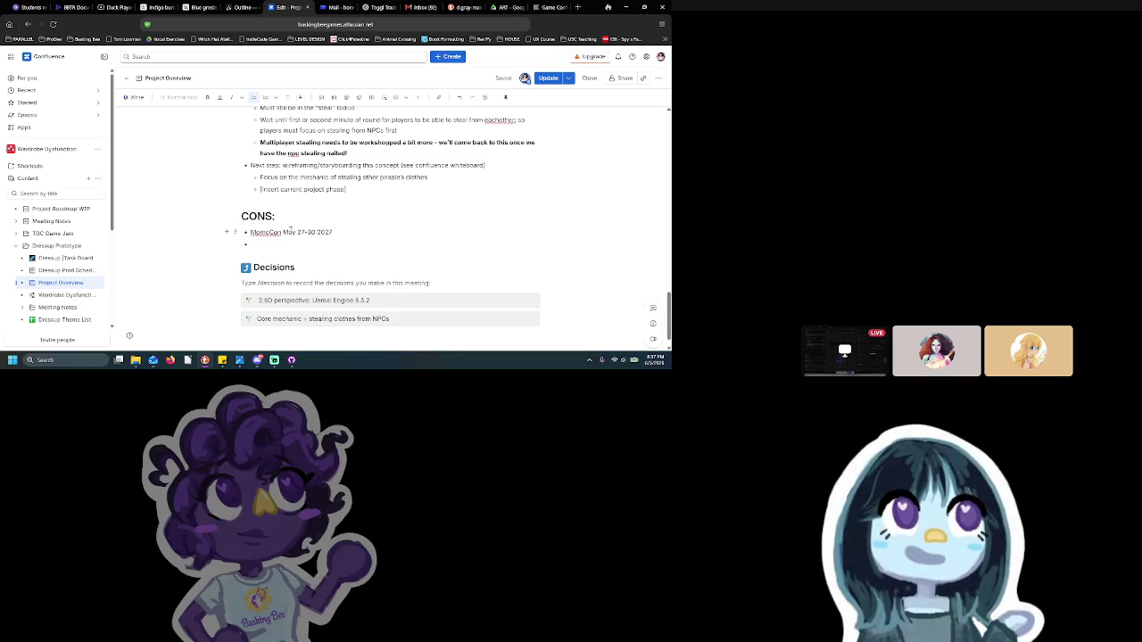
pyautogui.click(283, 232)
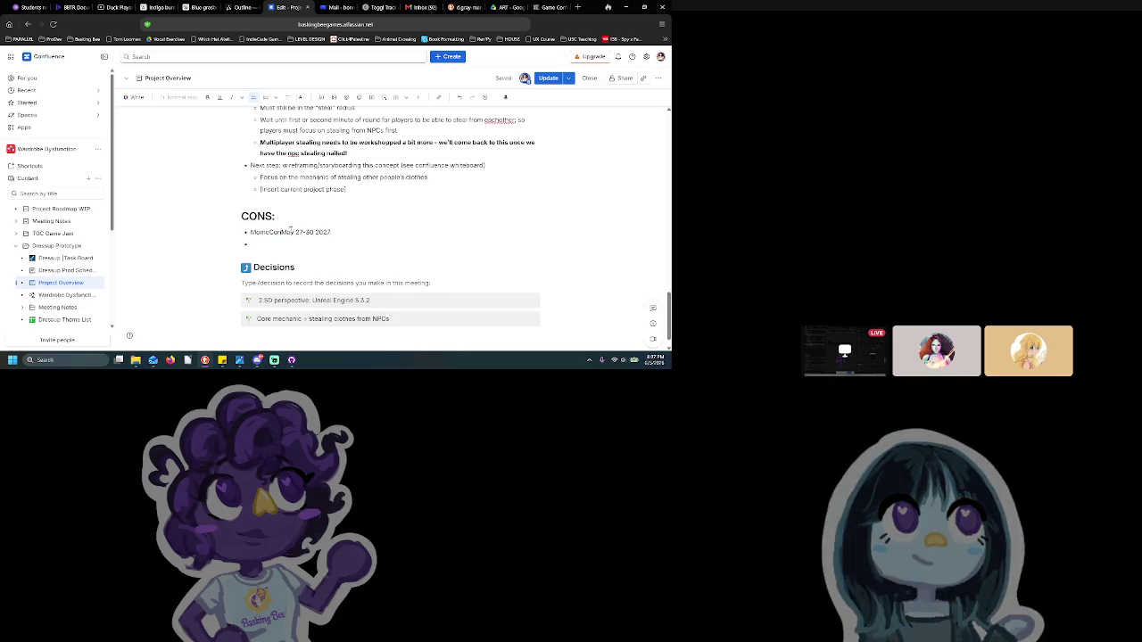
pyautogui.press('Return')
pyautogui.press('Tab')
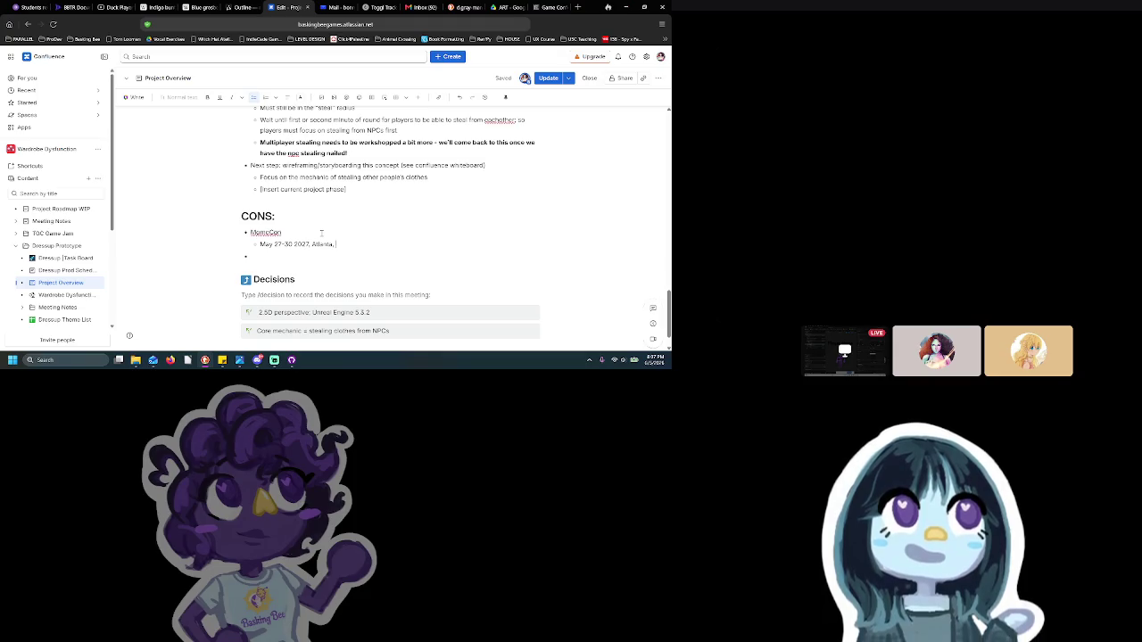
pyautogui.write('Georgia')
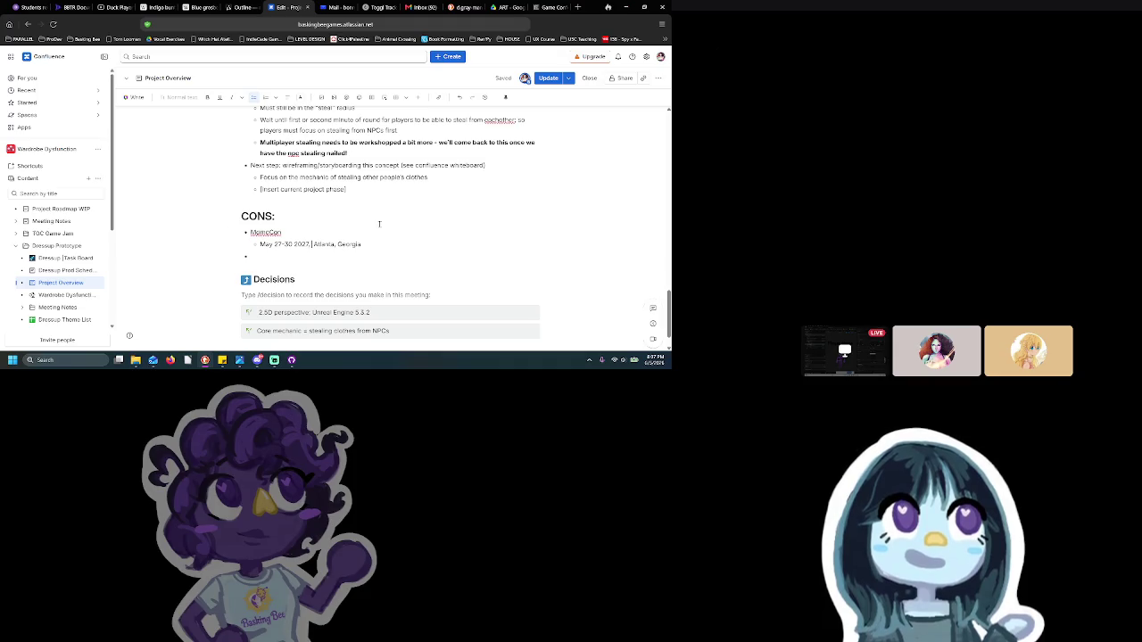
pyautogui.write(' |')
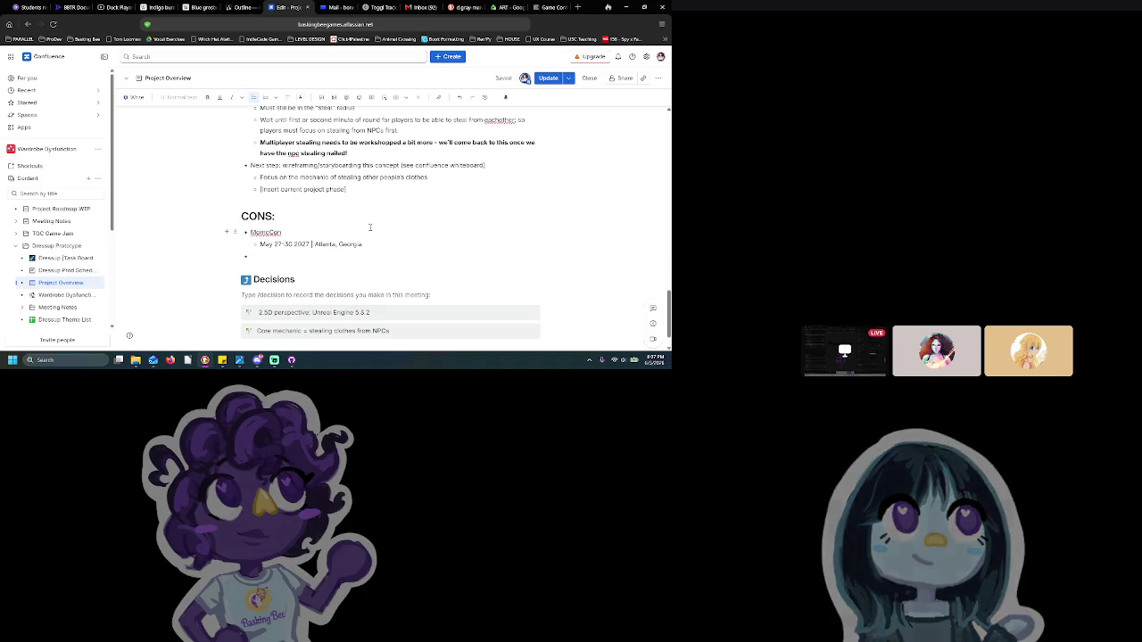
pyautogui.press('BackSpace')
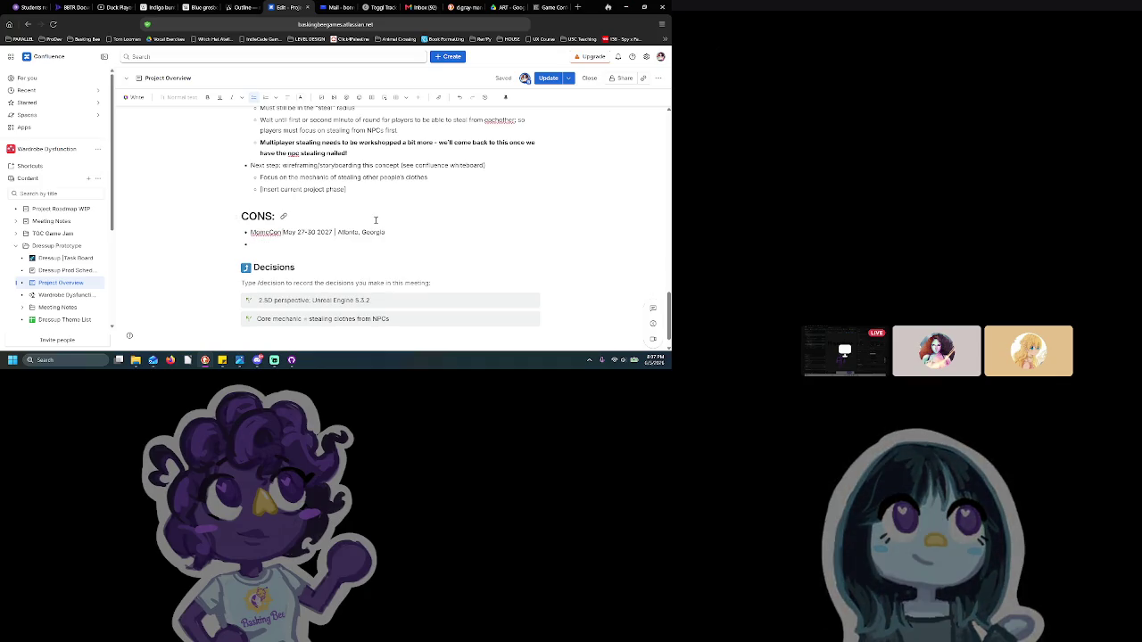
pyautogui.write(':')
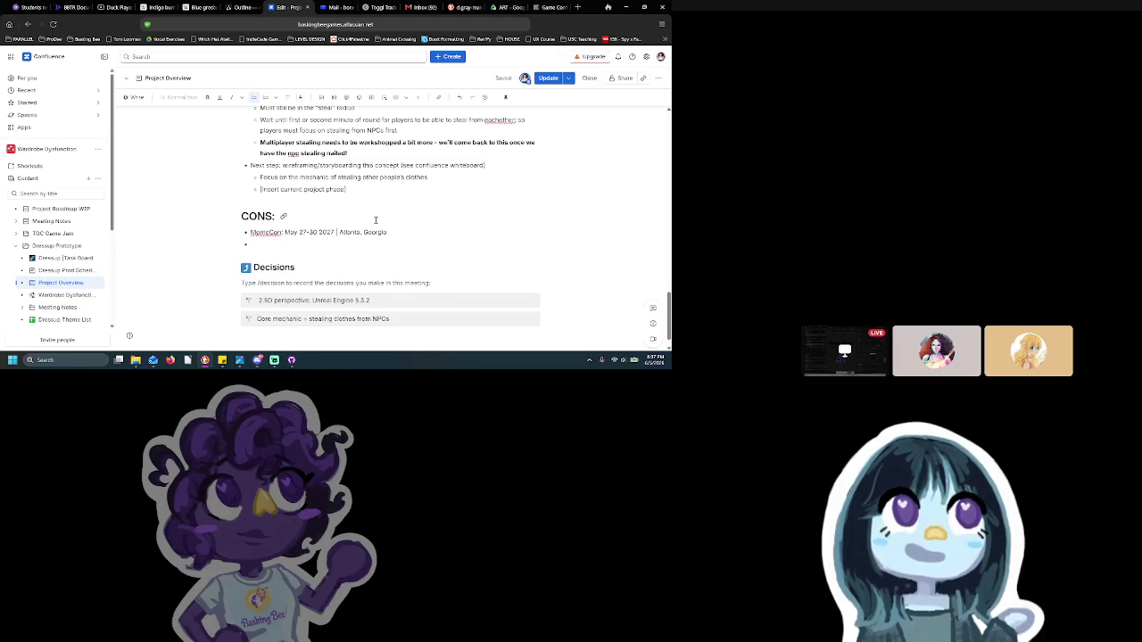
pyautogui.click(544, 7)
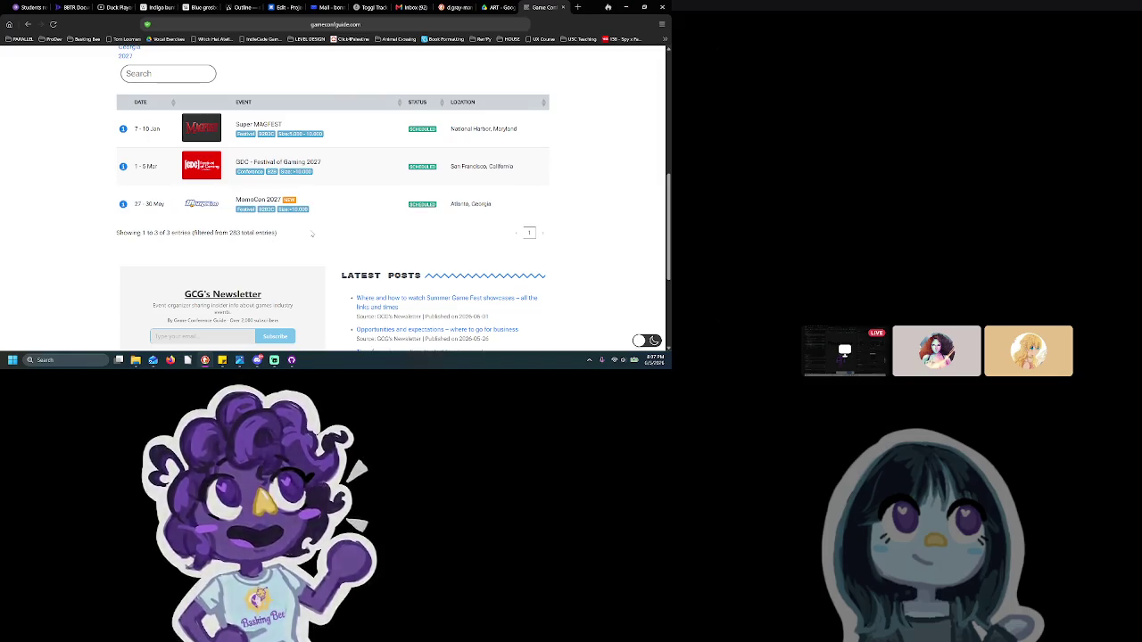
# Go back to the search results and search DuckDuckGo for 'dreamhack atlanta'
pyautogui.click(26, 24)
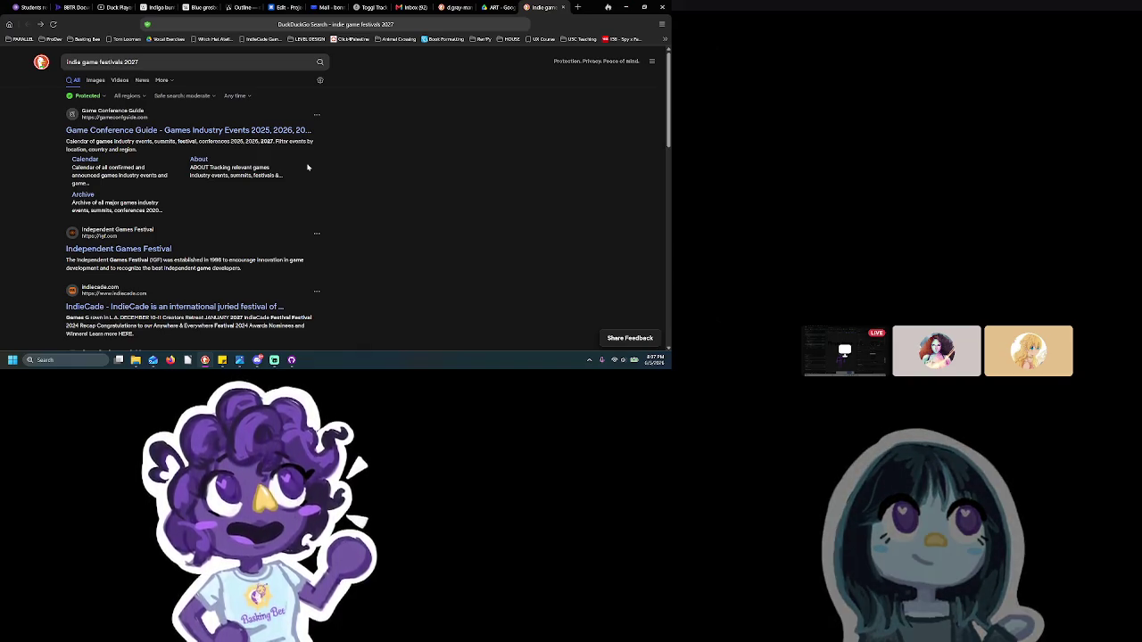
pyautogui.moveTo(144, 61); pyautogui.dragTo(69, 80)
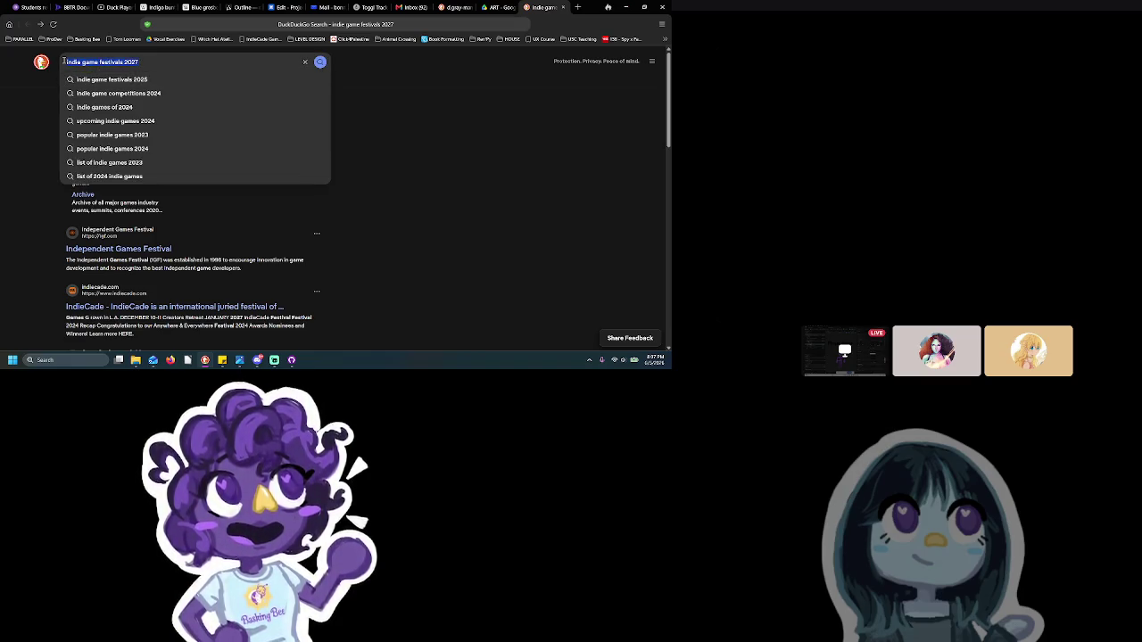
pyautogui.write('dreamhack')
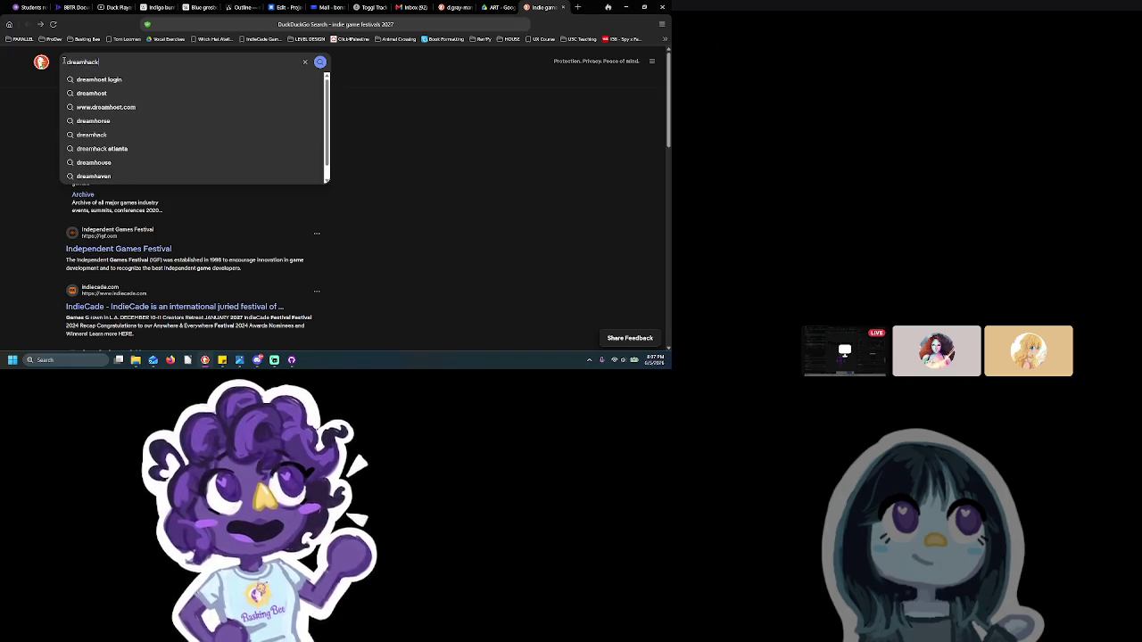
pyautogui.write(' atlanta')
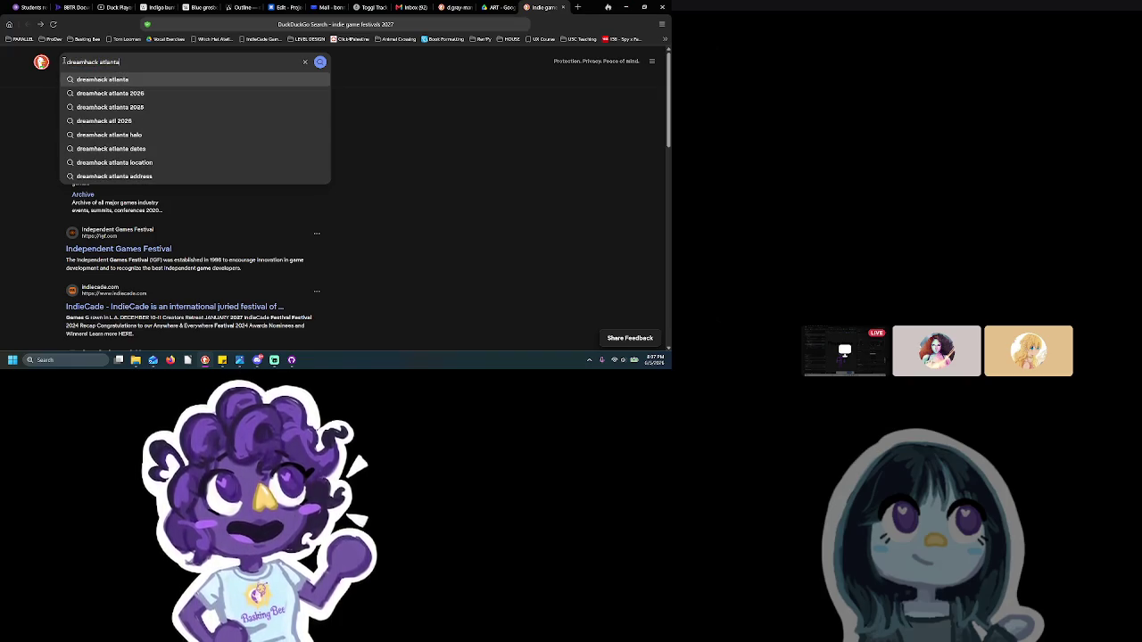
pyautogui.press('Return')
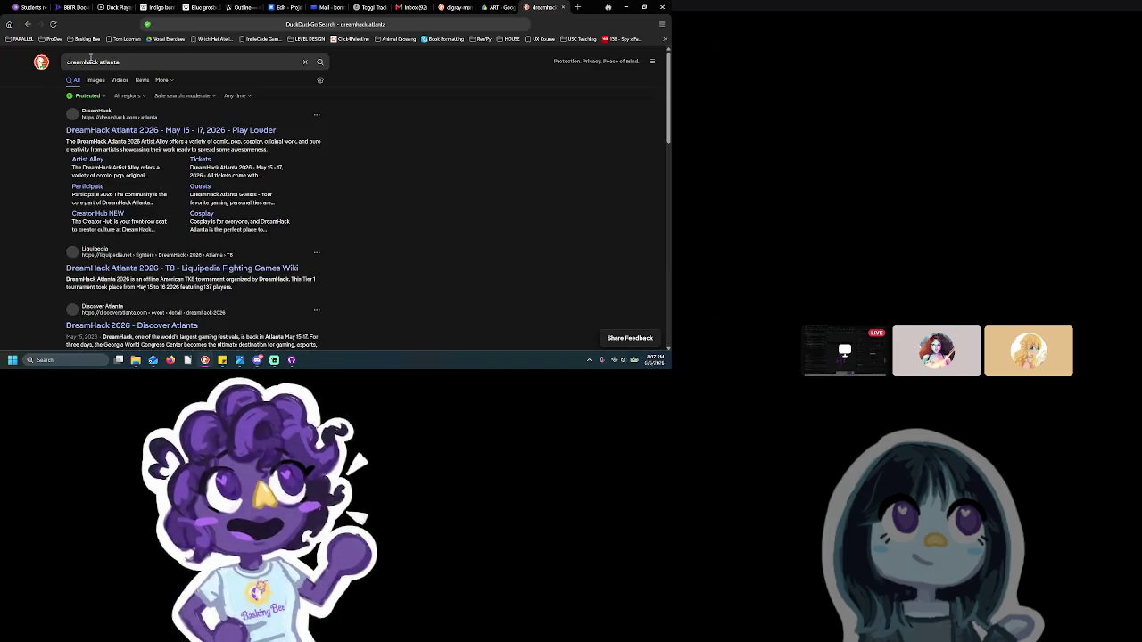
# Refine the search to 'dreamhack atlanta 2027', review the listing, and return to Project Overview
pyautogui.click(166, 59)
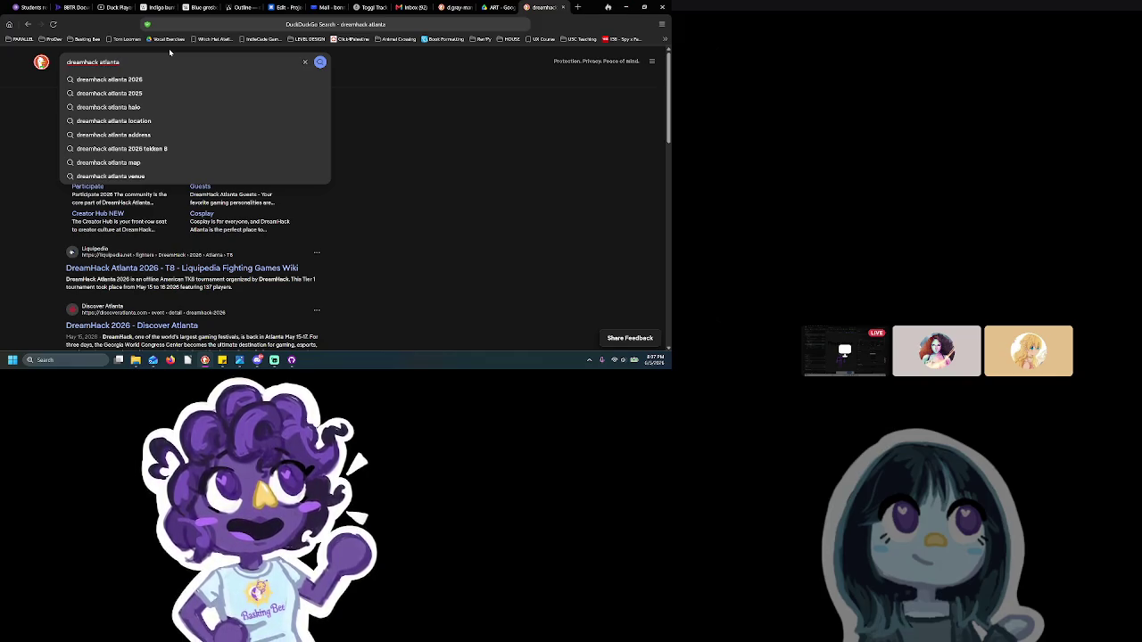
pyautogui.write('2027')
pyautogui.press('Return')
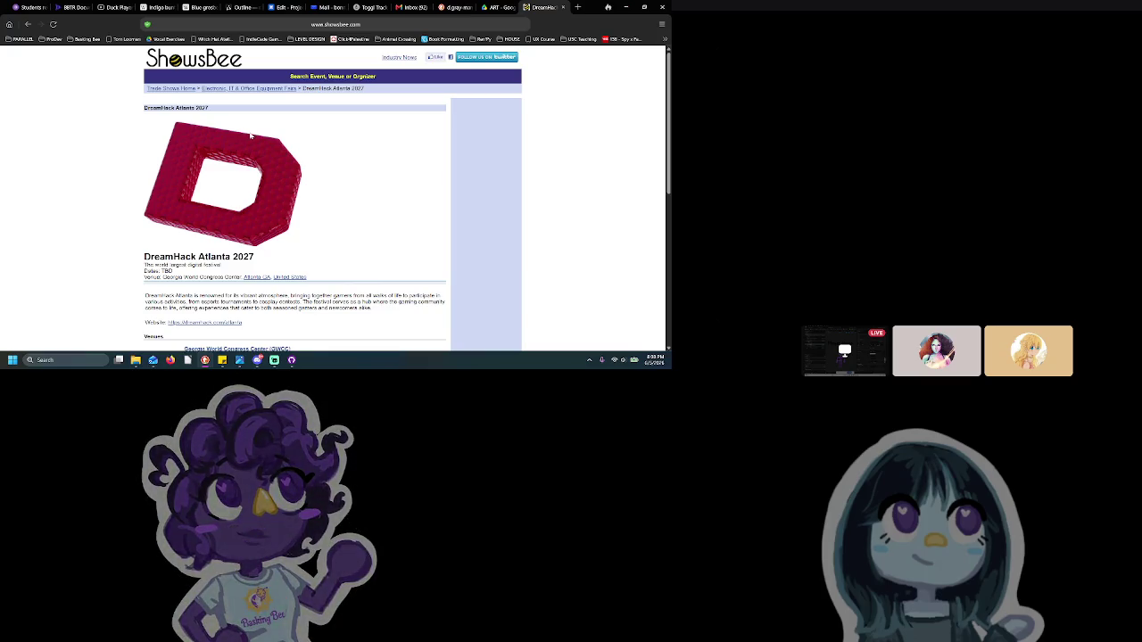
pyautogui.scroll(-3, 302, 198)
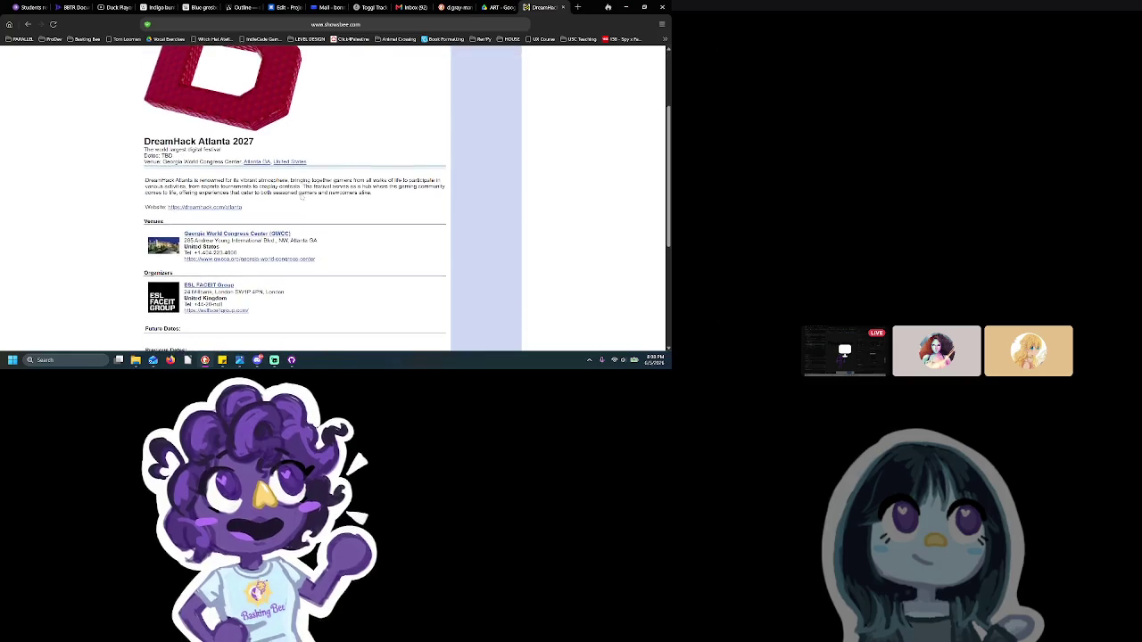
pyautogui.scroll(2, 301, 193)
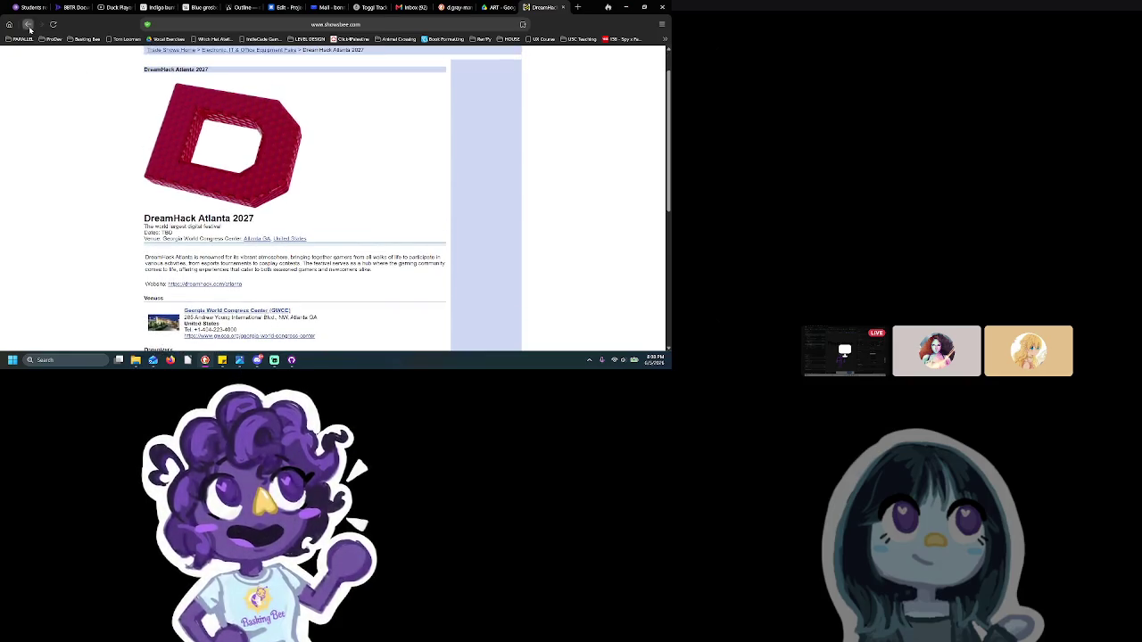
pyautogui.click(27, 24)
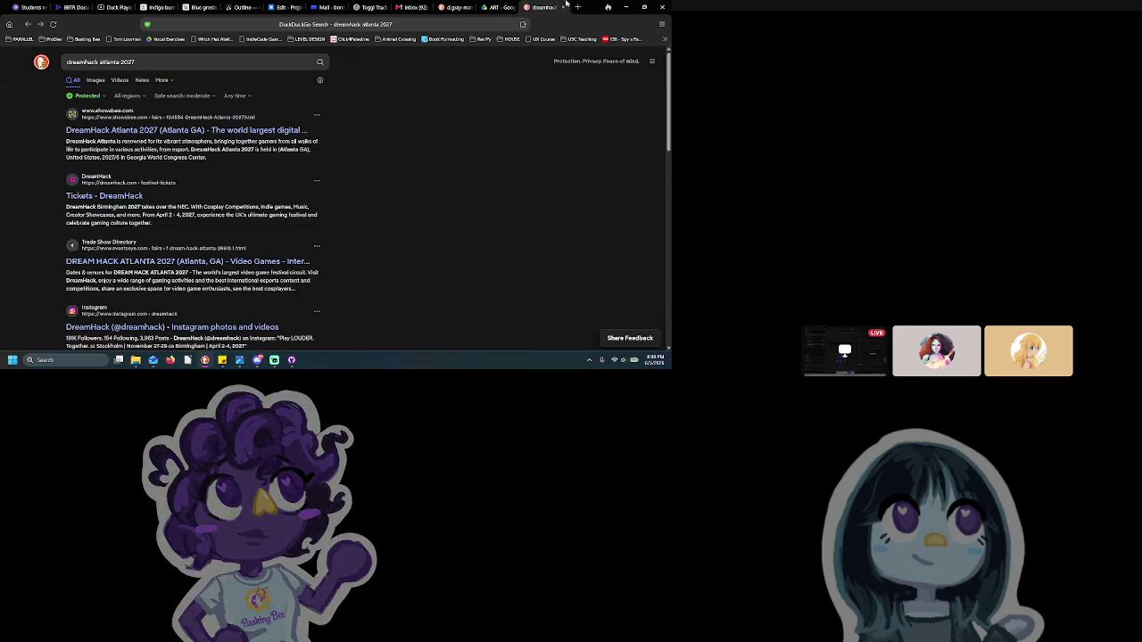
pyautogui.click(278, 7)
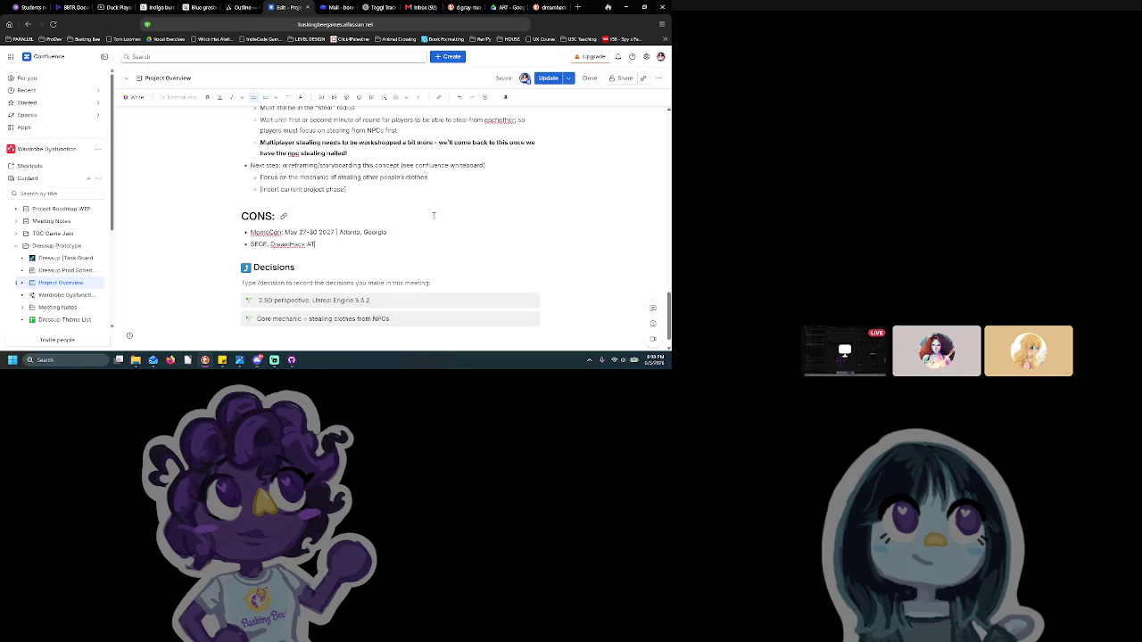
# Finish the CONS bullet as 'SEGF, DreamHack ATL (Dallas?), IndieCade?' and start a new-tab search 'does pax love indie gam'
pyautogui.write('L (Da')
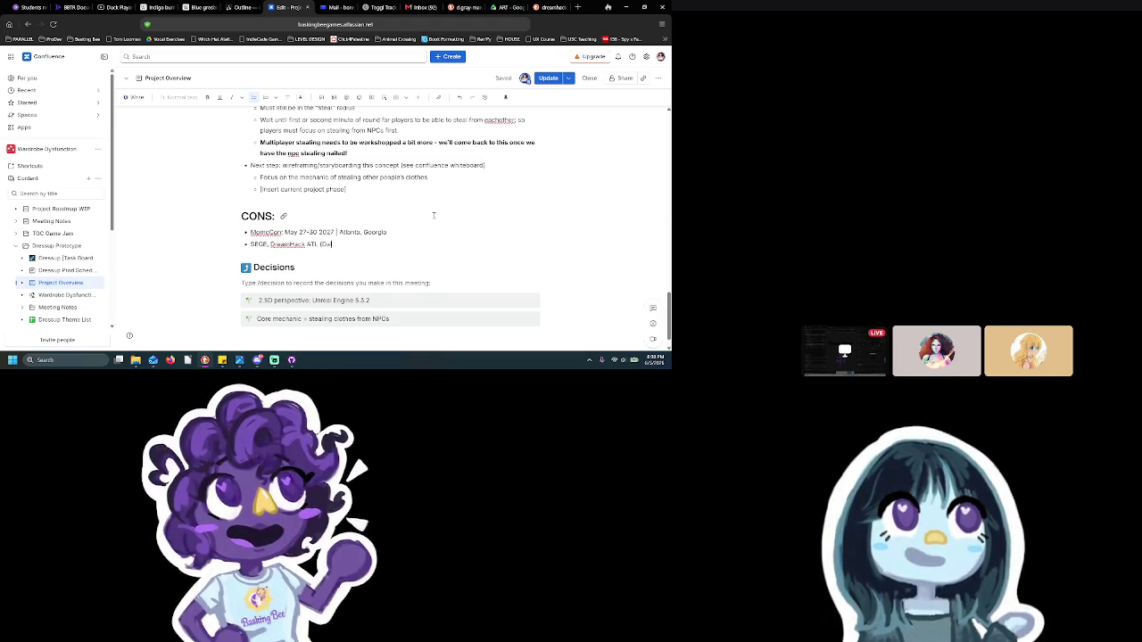
pyautogui.write('llas?), IndieCade?')
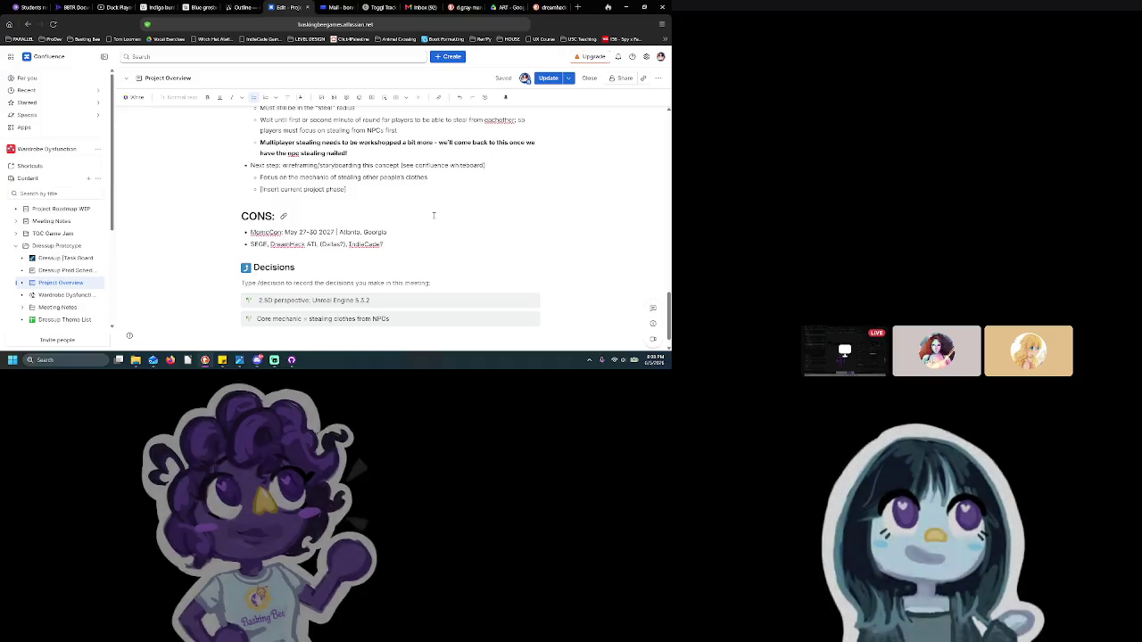
pyautogui.click(414, 244)
pyautogui.write('?')
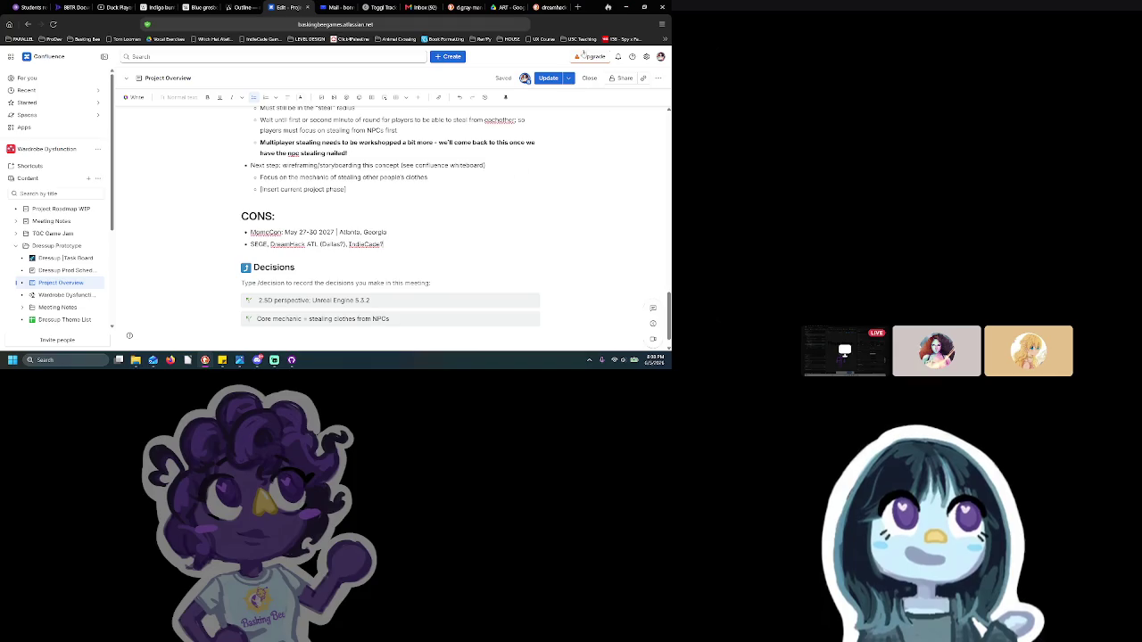
pyautogui.click(578, 7)
pyautogui.write('does')
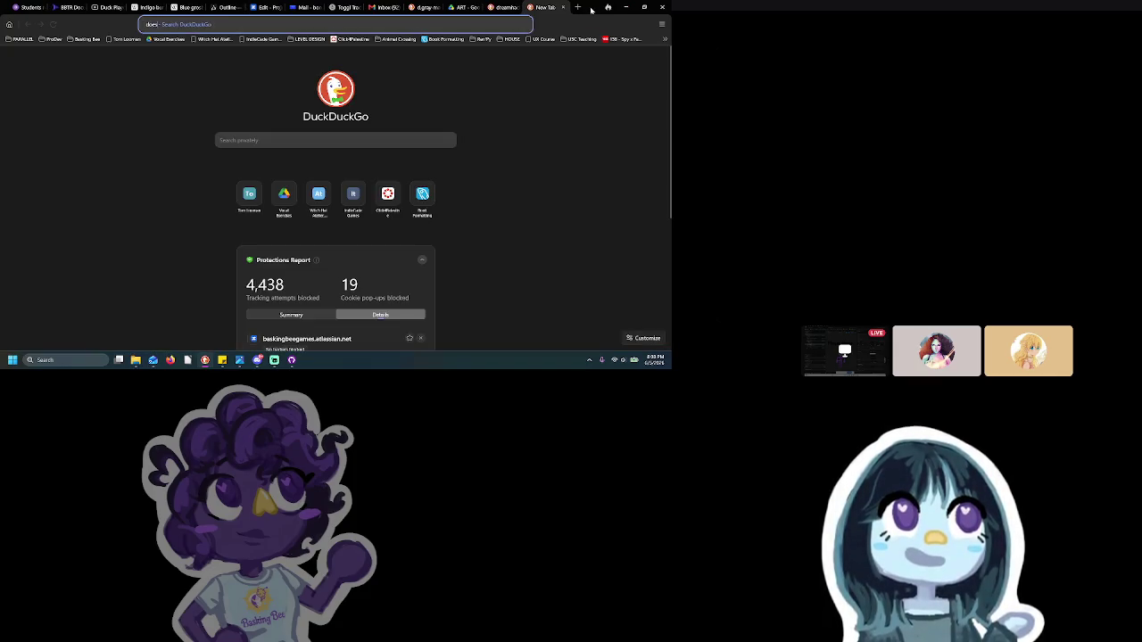
pyautogui.write(' pax love indie gam')
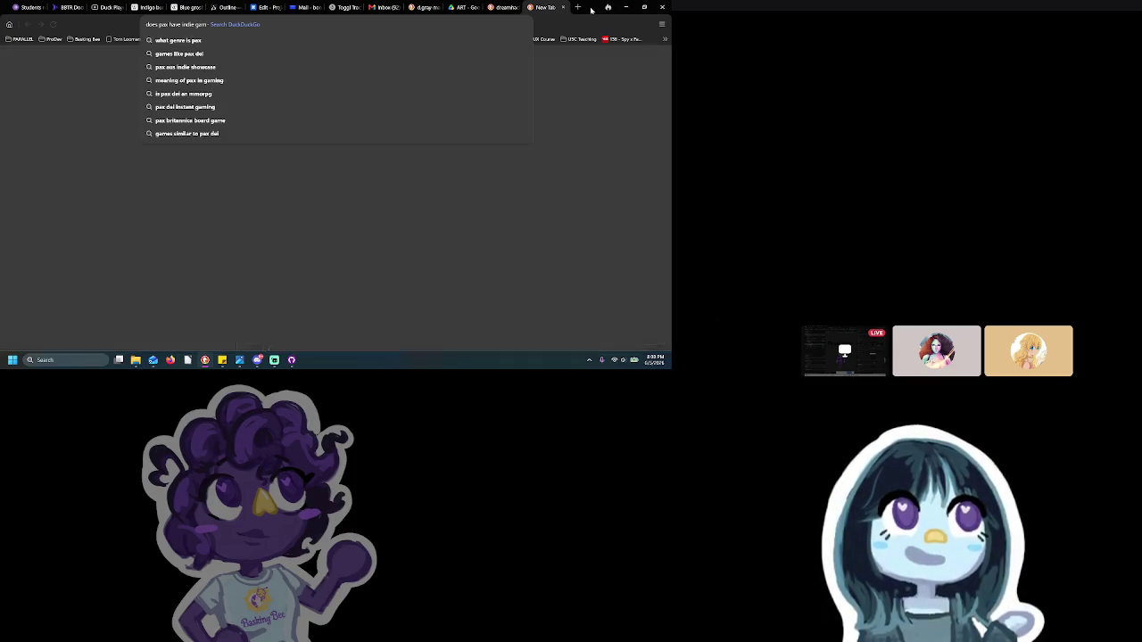
# Close the unused search tab and publish the Project Overview page
pyautogui.hotkey('ctrl', 'w')
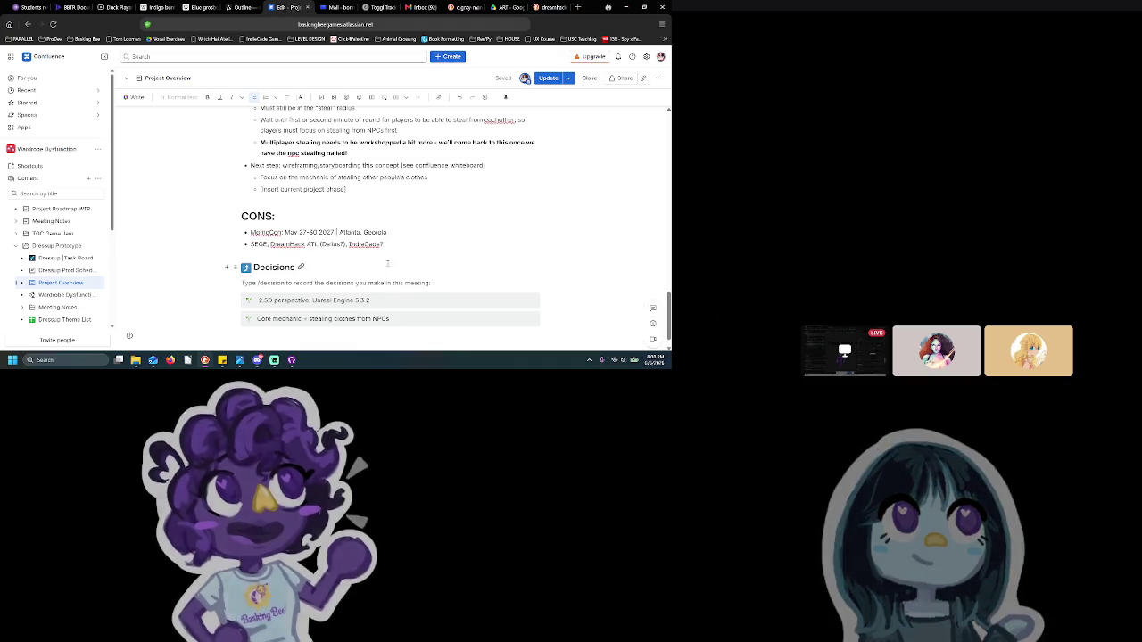
pyautogui.moveTo(390, 300)
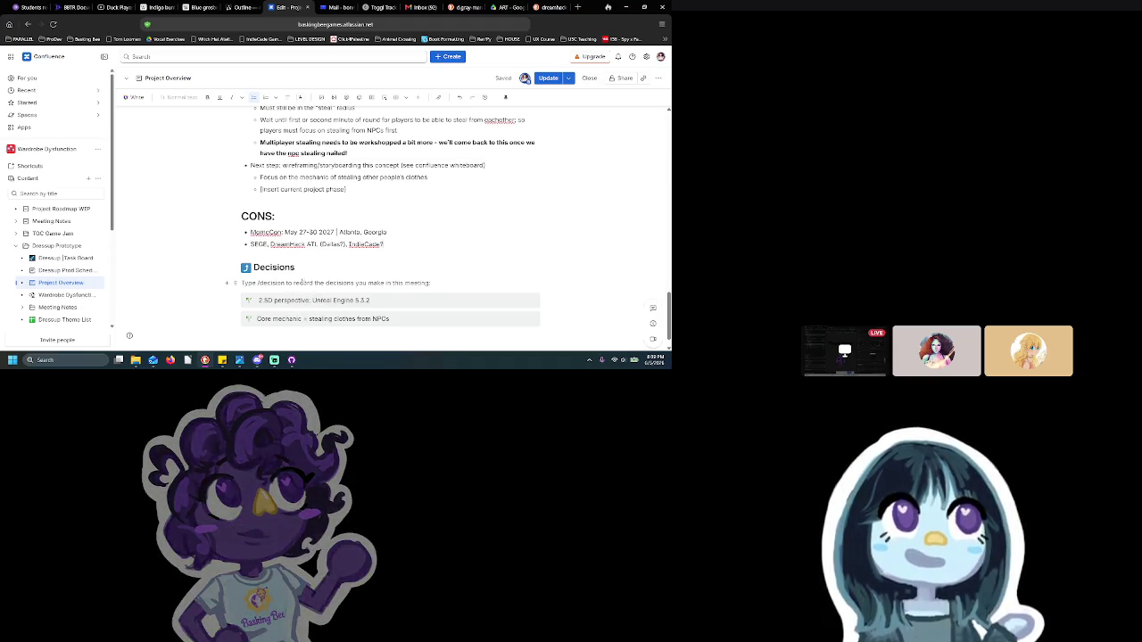
pyautogui.click(550, 79)
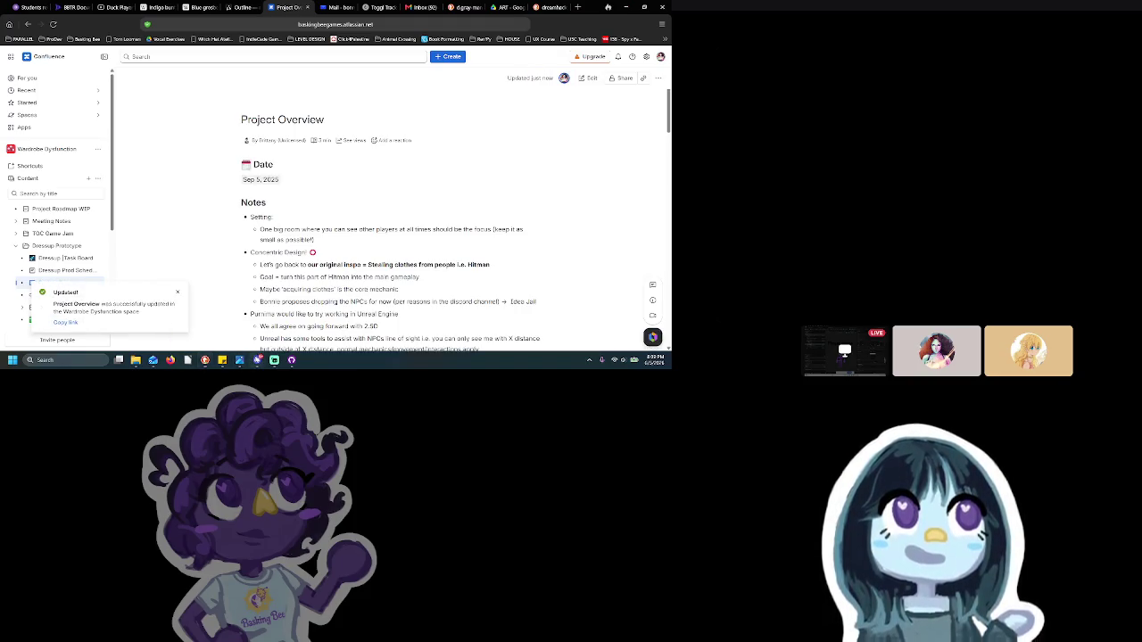
# Check the Discord screen-share call, then return to Confluence's Dressup Task Board page
pyautogui.click(257, 359)
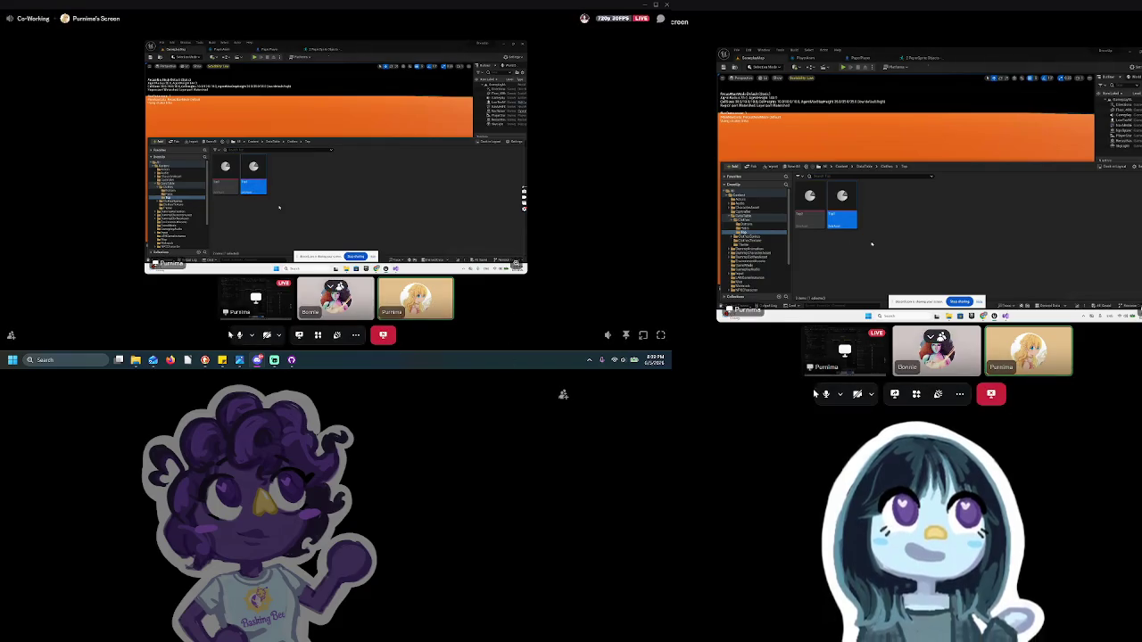
pyautogui.click(205, 360)
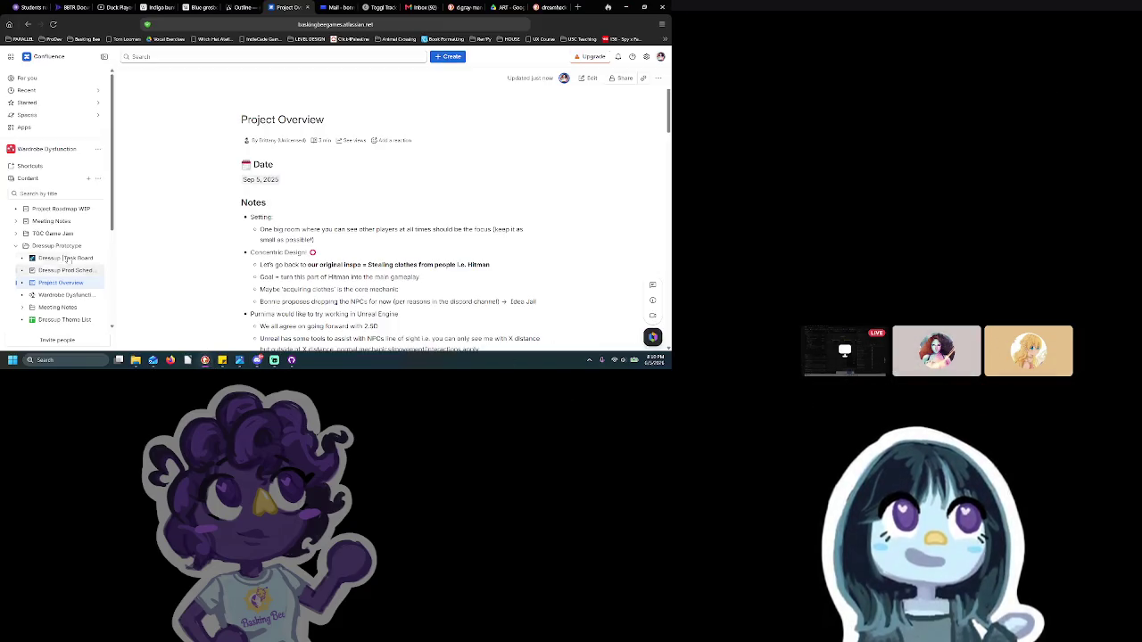
pyautogui.click(52, 260)
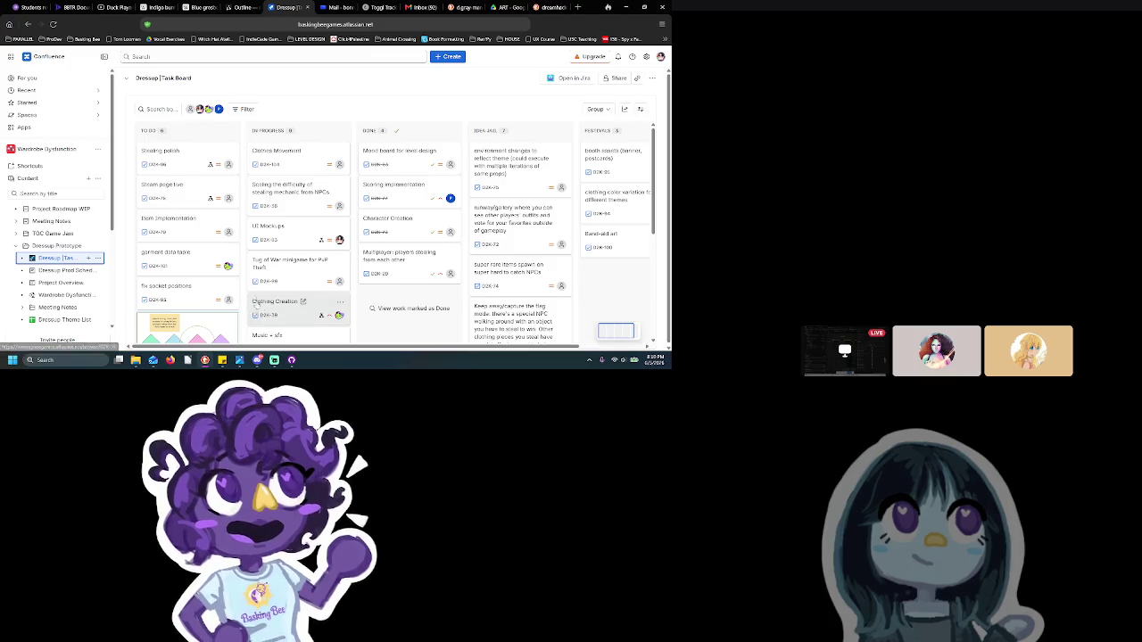
# Create a 'UI Assets' card in the Dressup board's TO DO column and open its details
pyautogui.click(95, 358)
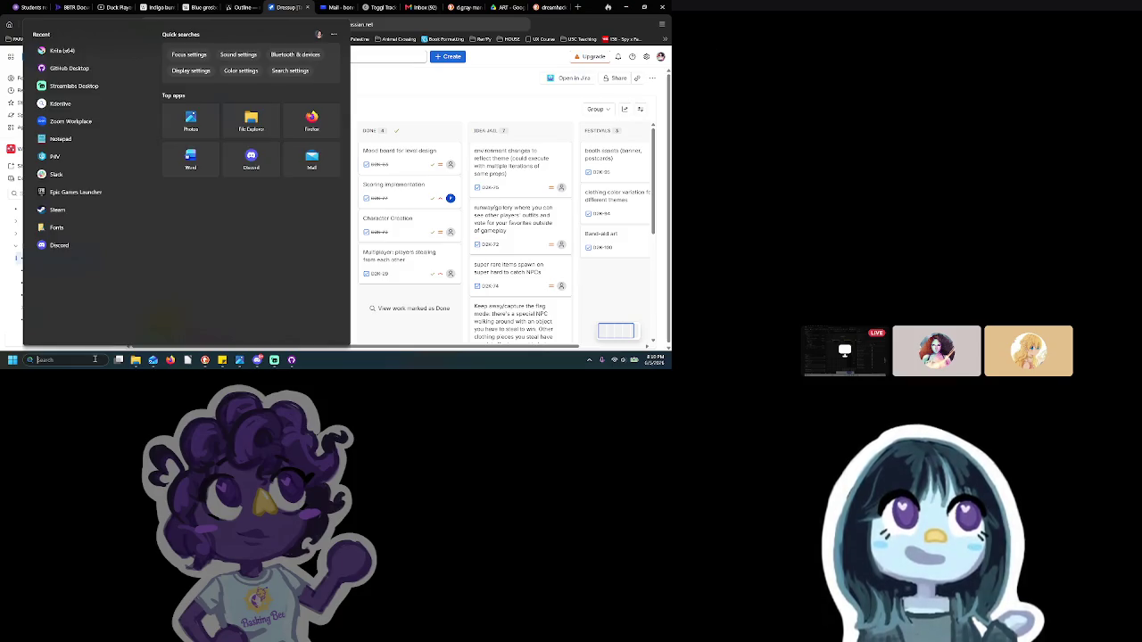
pyautogui.click(393, 340)
pyautogui.scroll(-5, 167, 231)
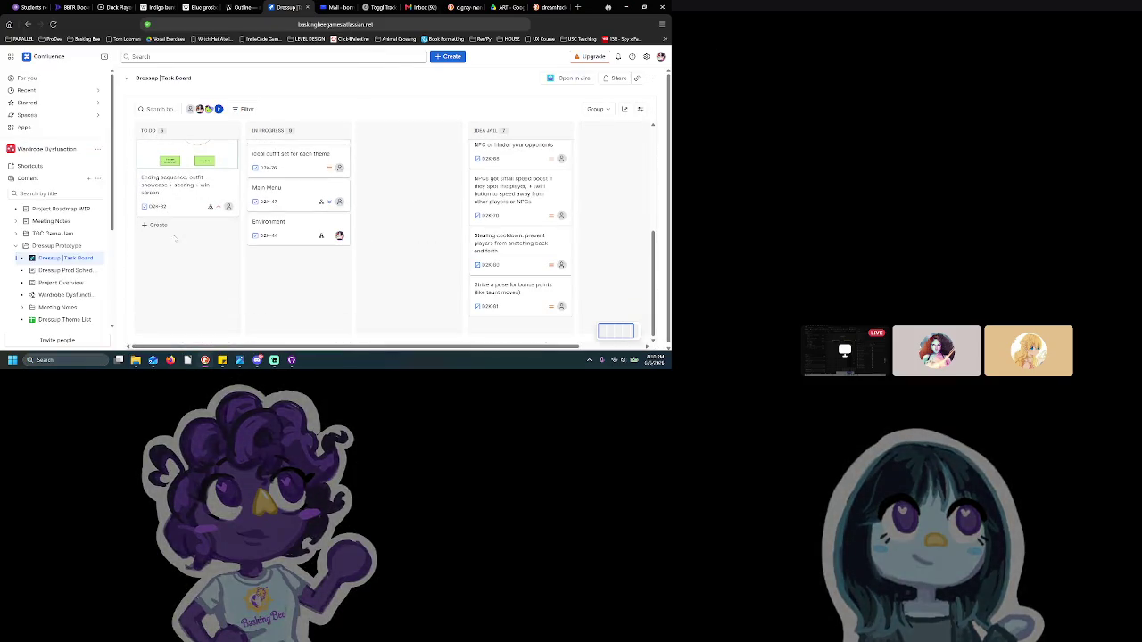
pyautogui.click(167, 231)
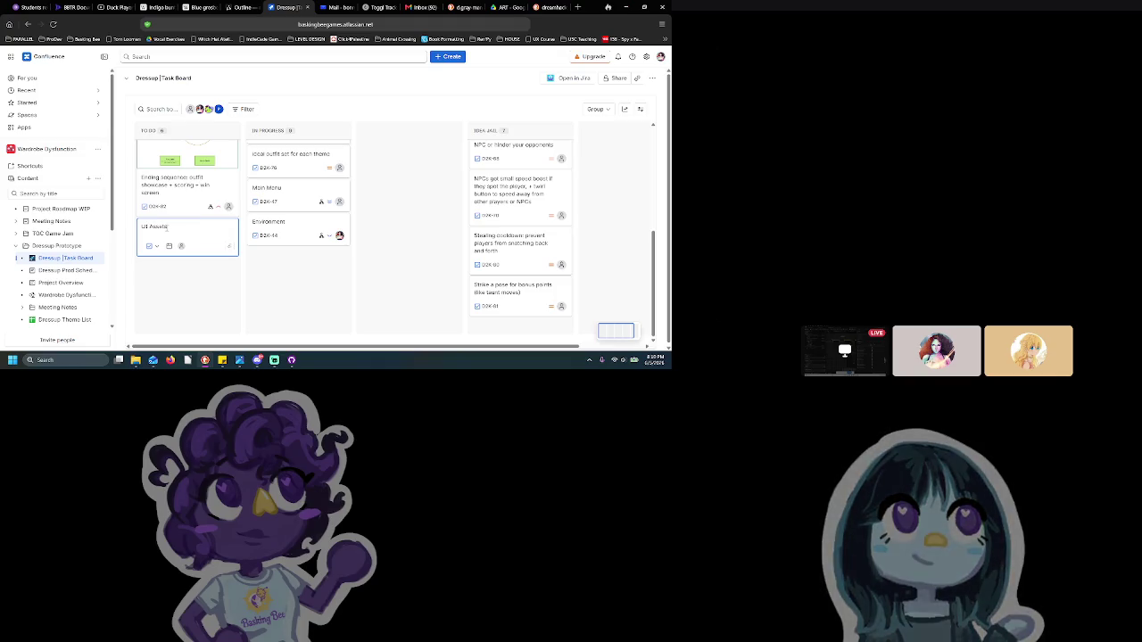
pyautogui.press('Return')
pyautogui.press('Escape')
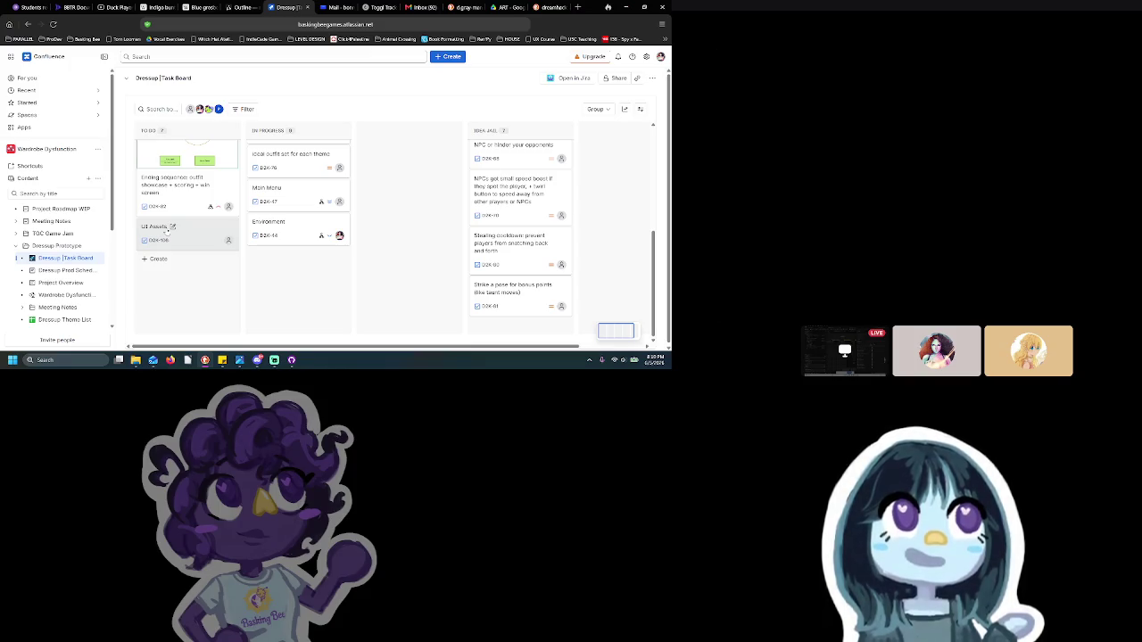
pyautogui.click(166, 230)
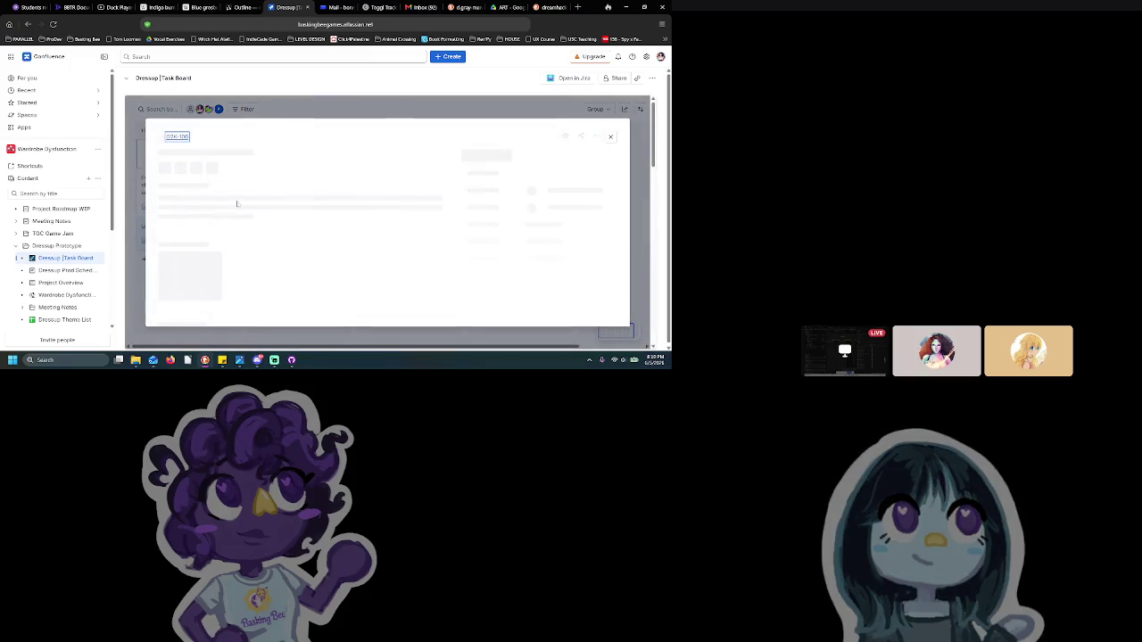
# Add 'Menu buttons' and 'Player HUD' action-item checklist entries to the UI Assets card description
pyautogui.click(239, 214)
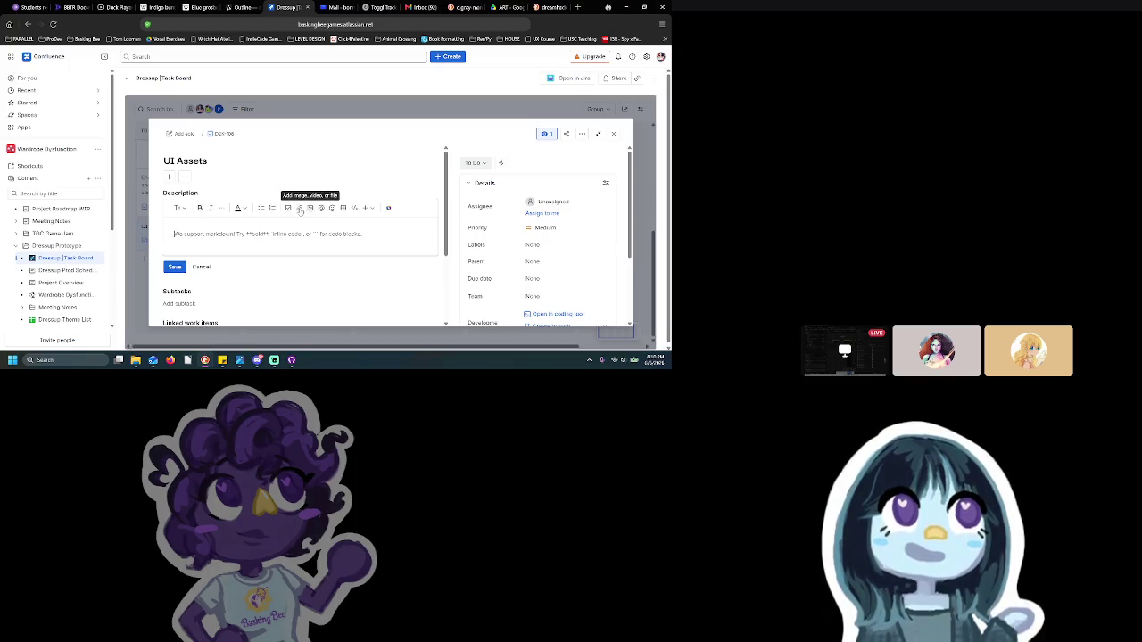
pyautogui.click(288, 208)
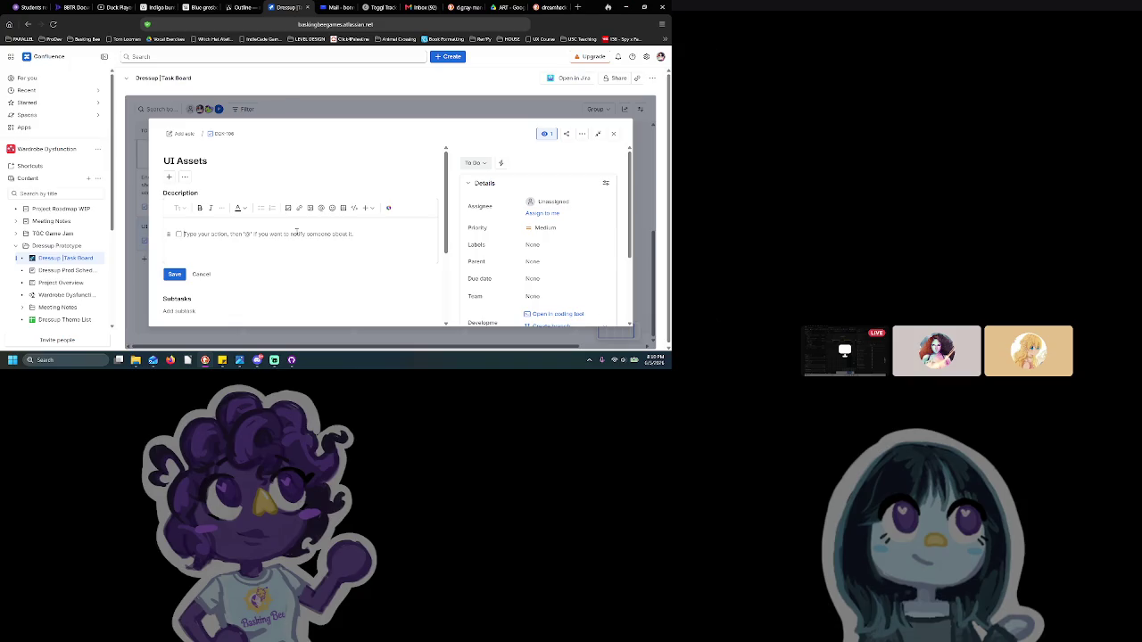
pyautogui.write('Menu')
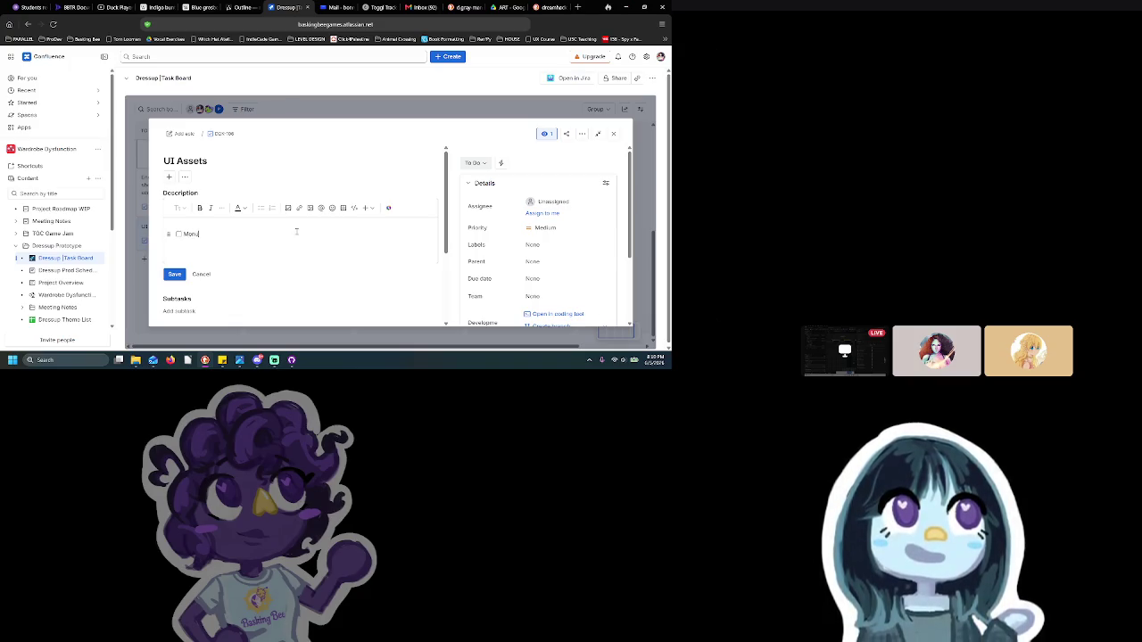
pyautogui.write(' buttons')
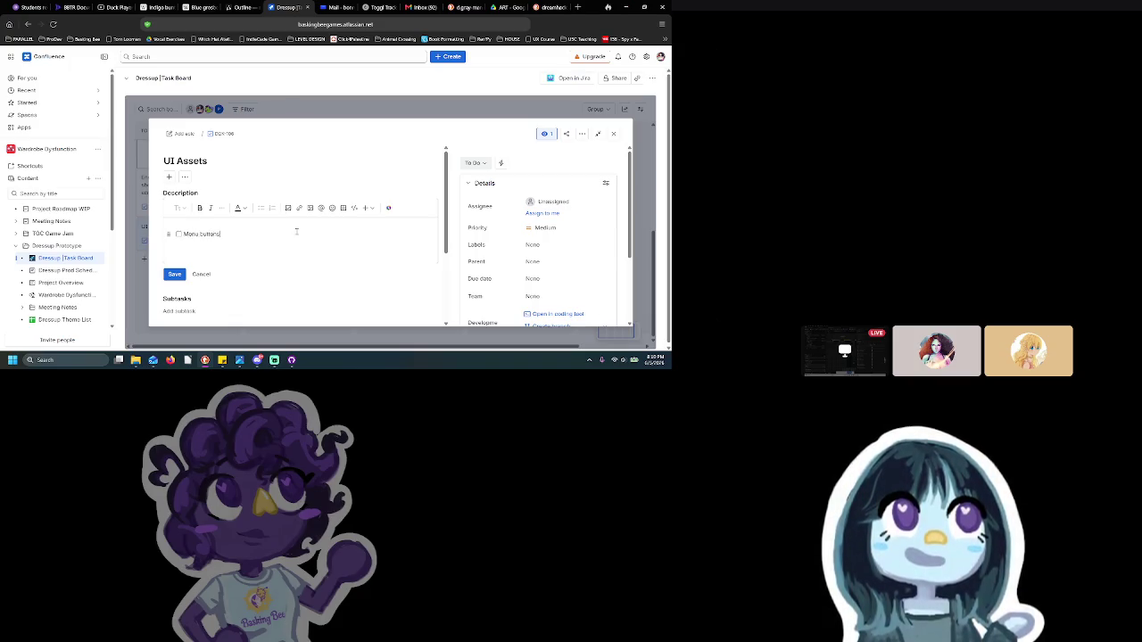
pyautogui.press('Return')
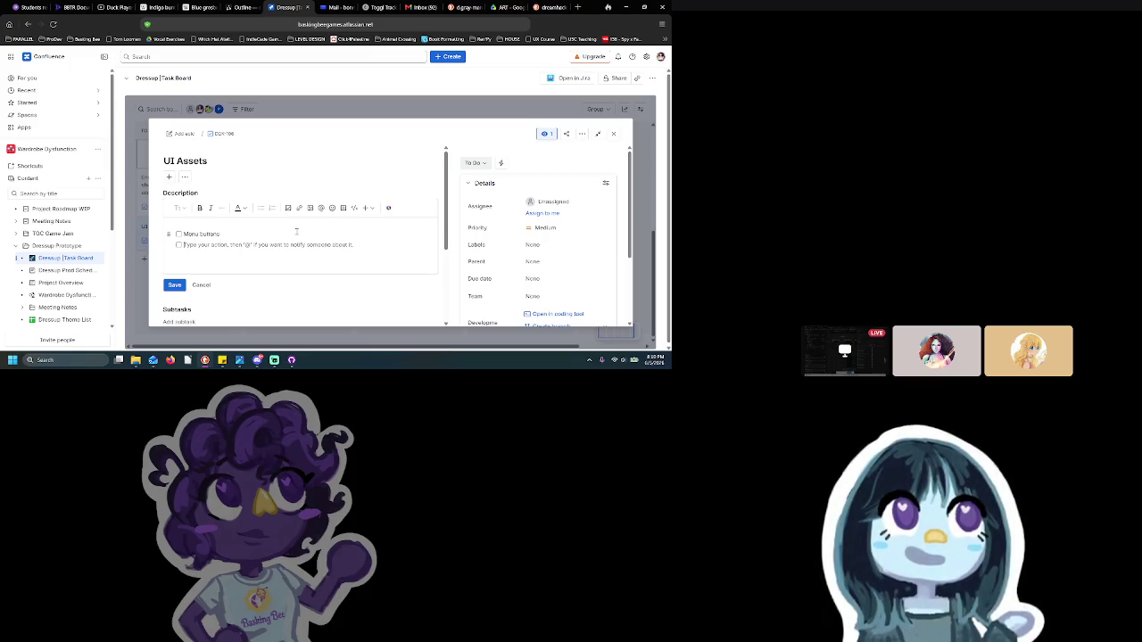
pyautogui.write('Player HUD')
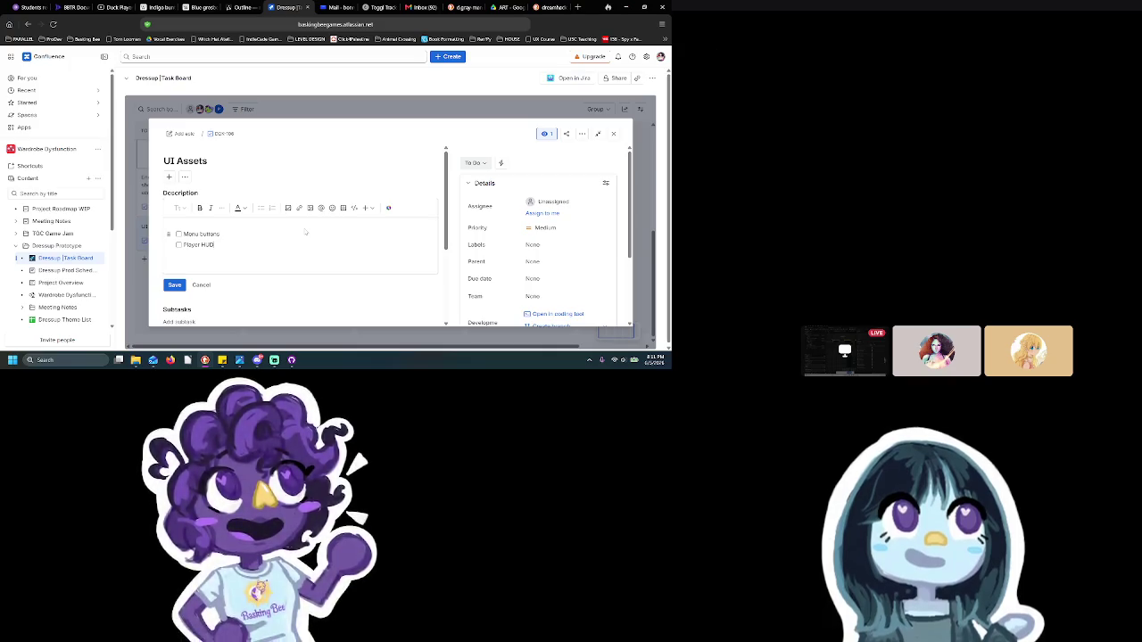
pyautogui.click(578, 8)
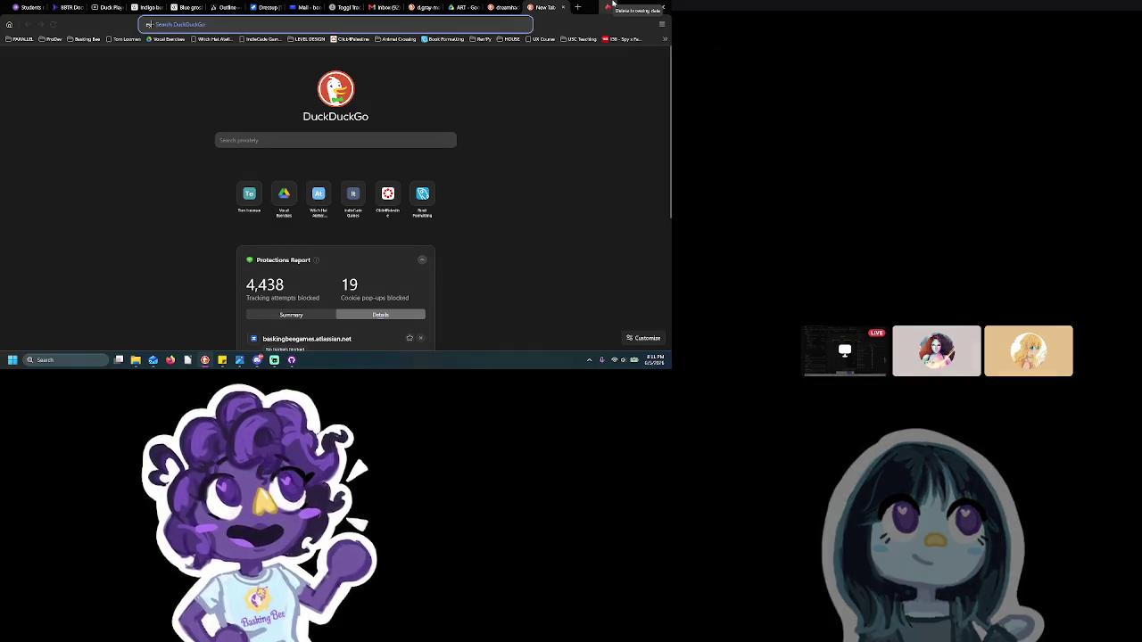
# Search DuckDuckGo for 'eye evaluation scores' and preview several eye-chart image results
pyautogui.write('eye evaluation score')
pyautogui.press('Return')
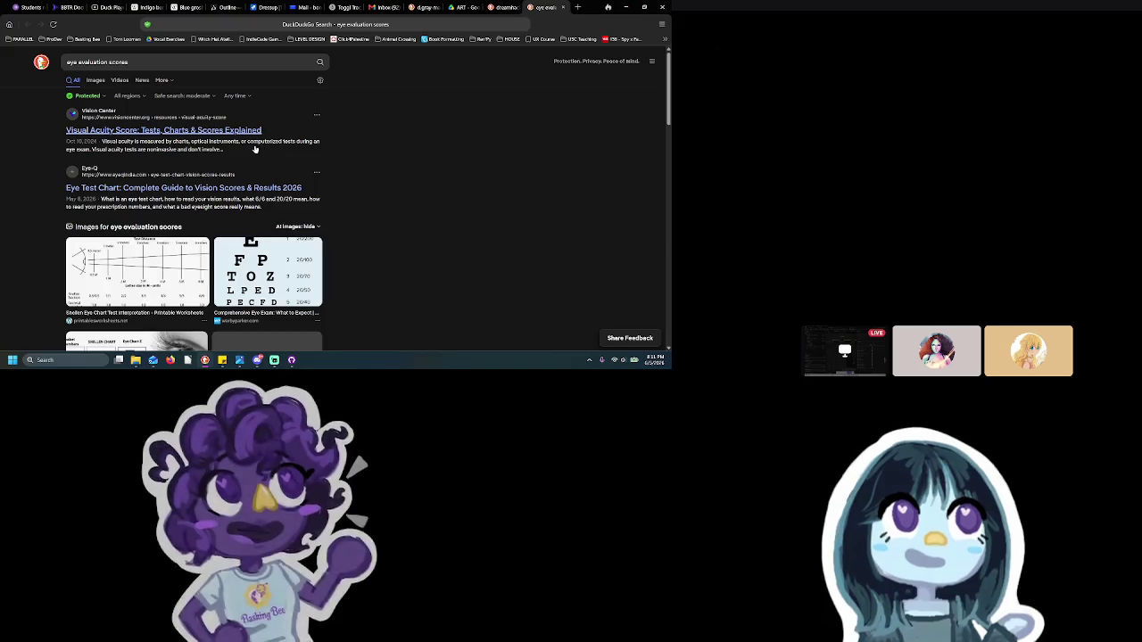
pyautogui.click(159, 259)
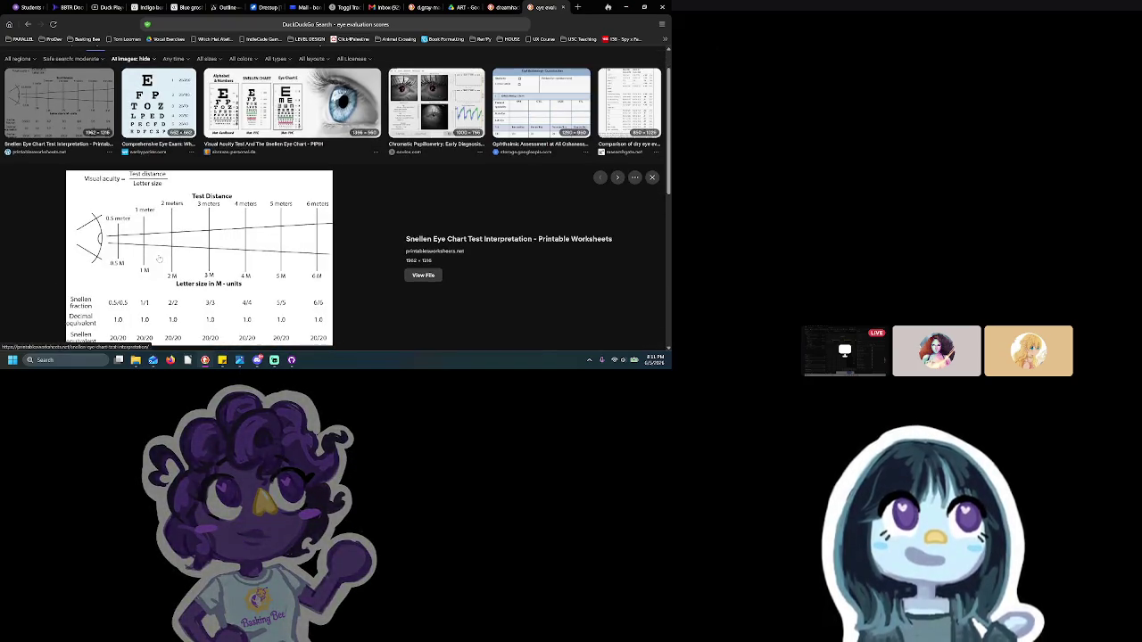
pyautogui.scroll(-1, 200, 253)
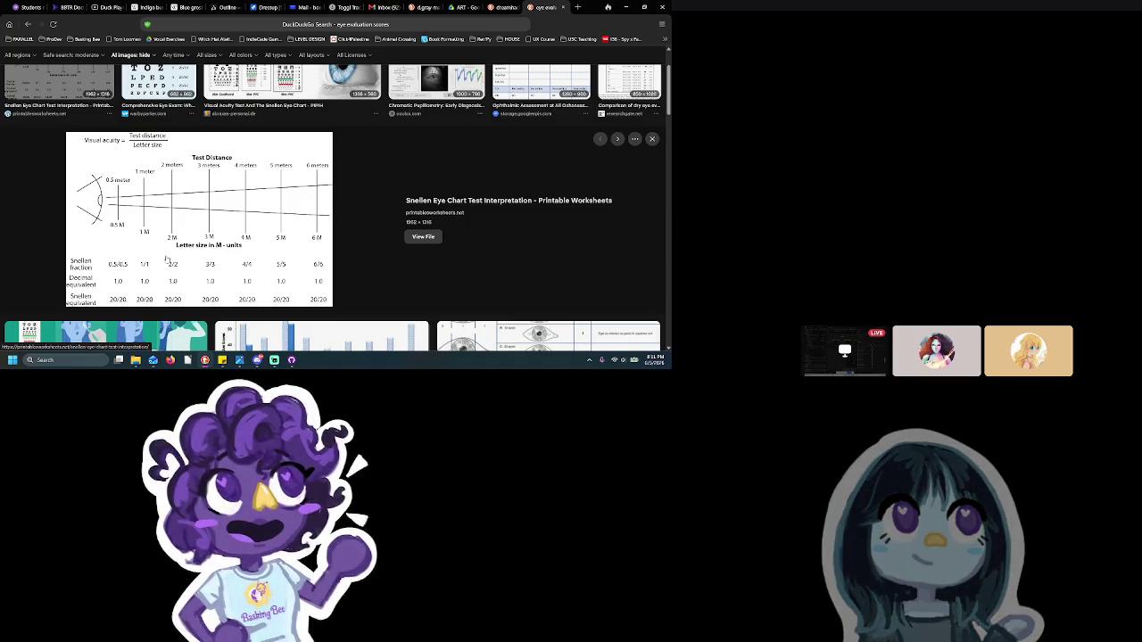
pyautogui.scroll(2, 223, 203)
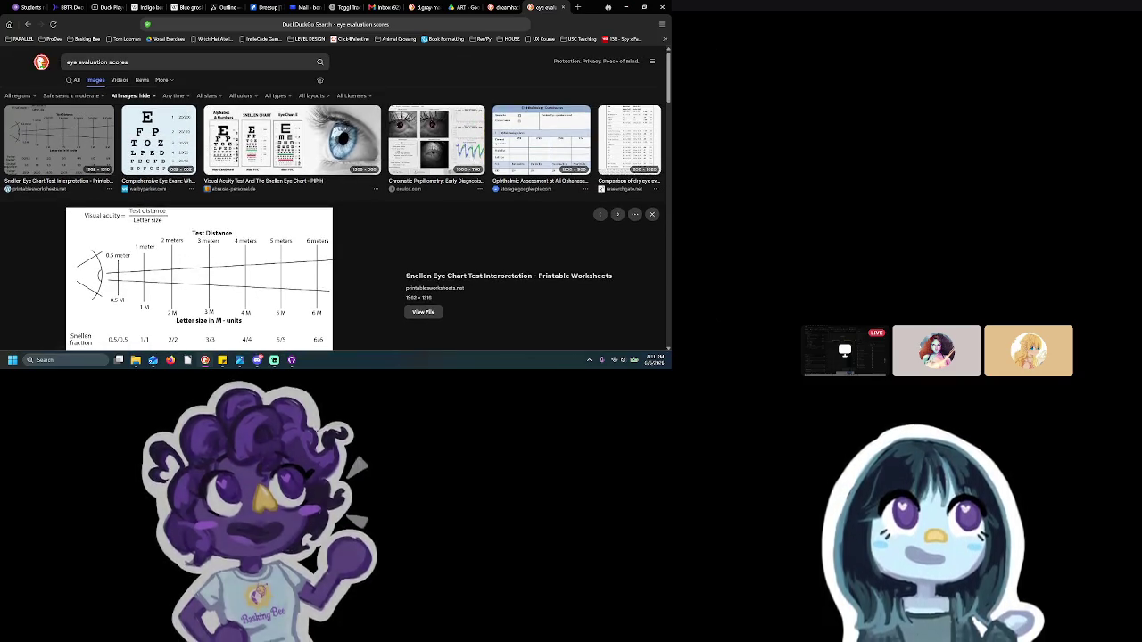
pyautogui.click(645, 136)
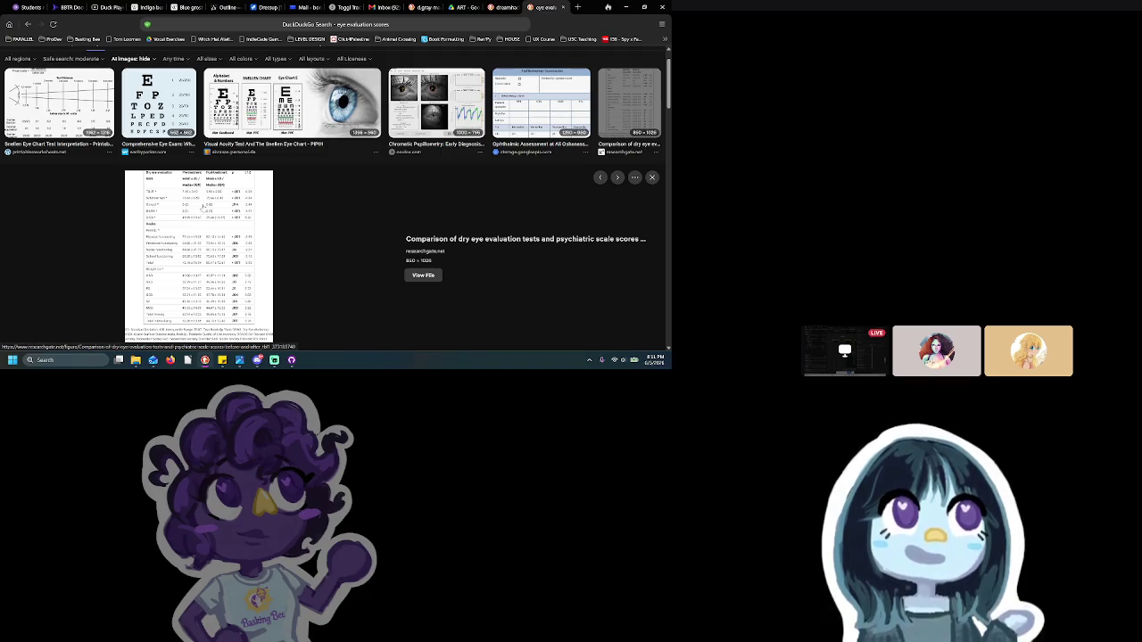
pyautogui.scroll(-3, 203, 207)
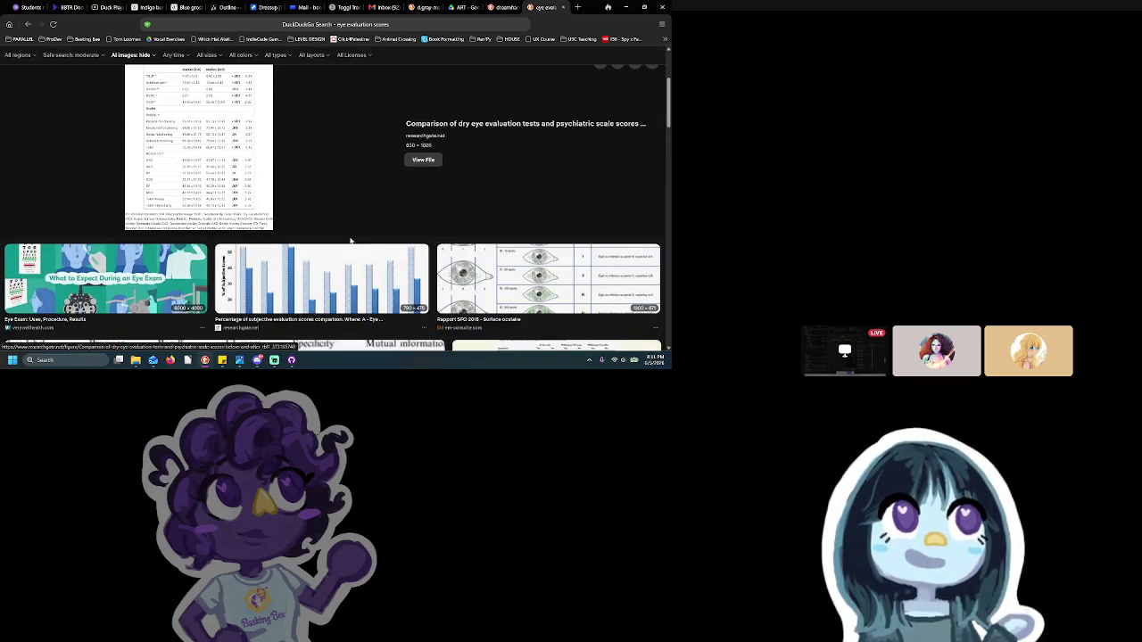
pyautogui.click(509, 297)
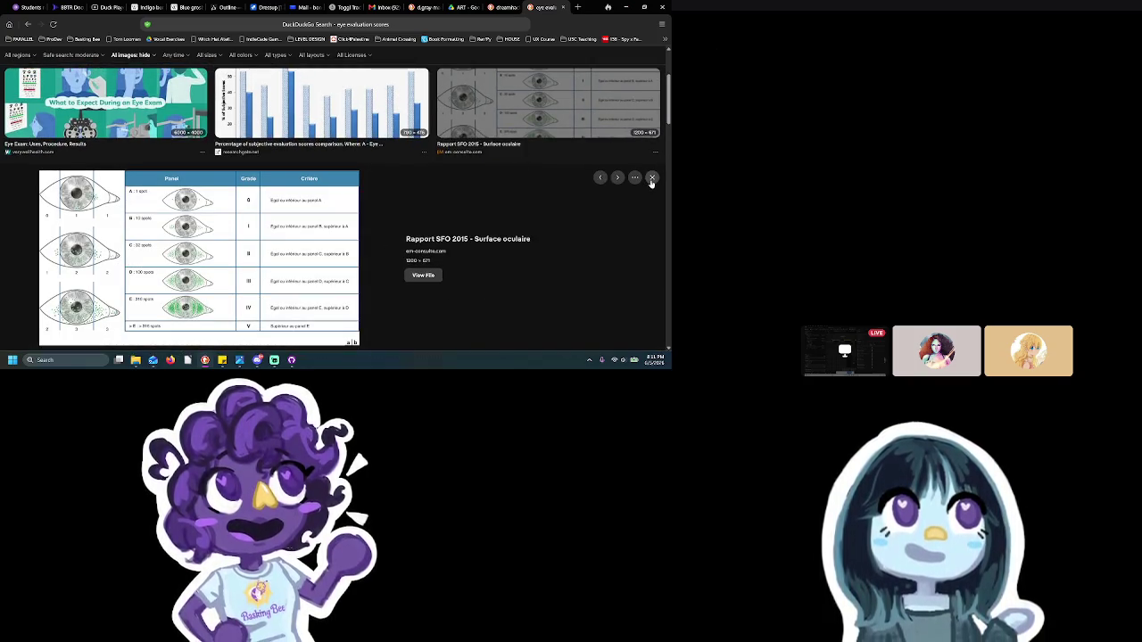
pyautogui.click(653, 179)
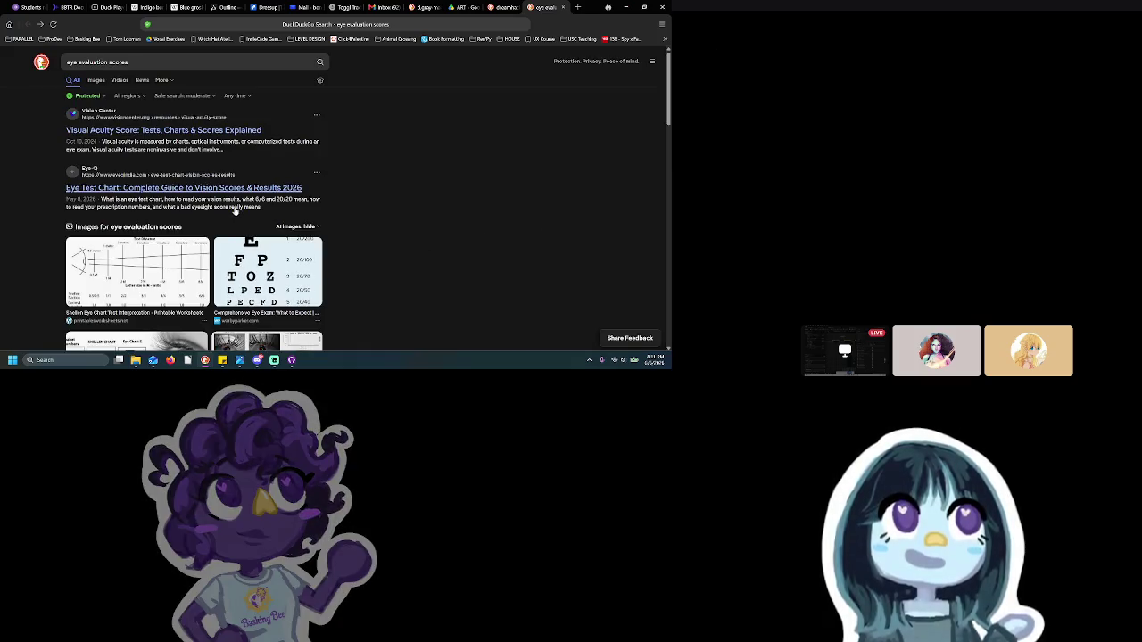
# Refine the search query to 'eye evaluation scores -5.5'
pyautogui.scroll(-5, 162, 198)
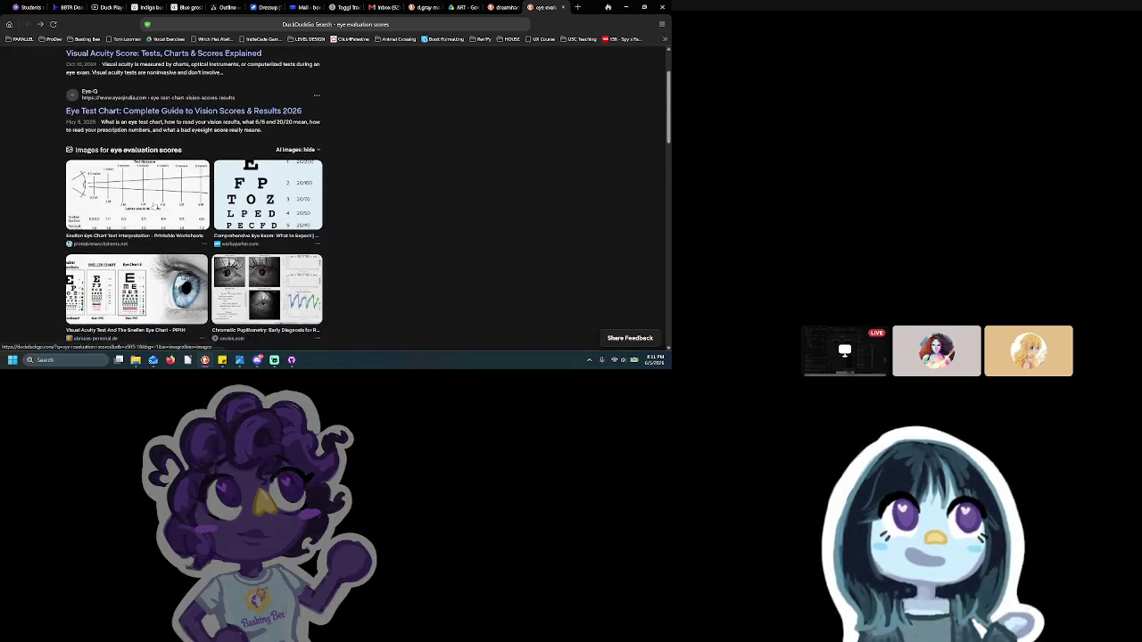
pyautogui.scroll(1, 162, 198)
pyautogui.scroll(4, 164, 201)
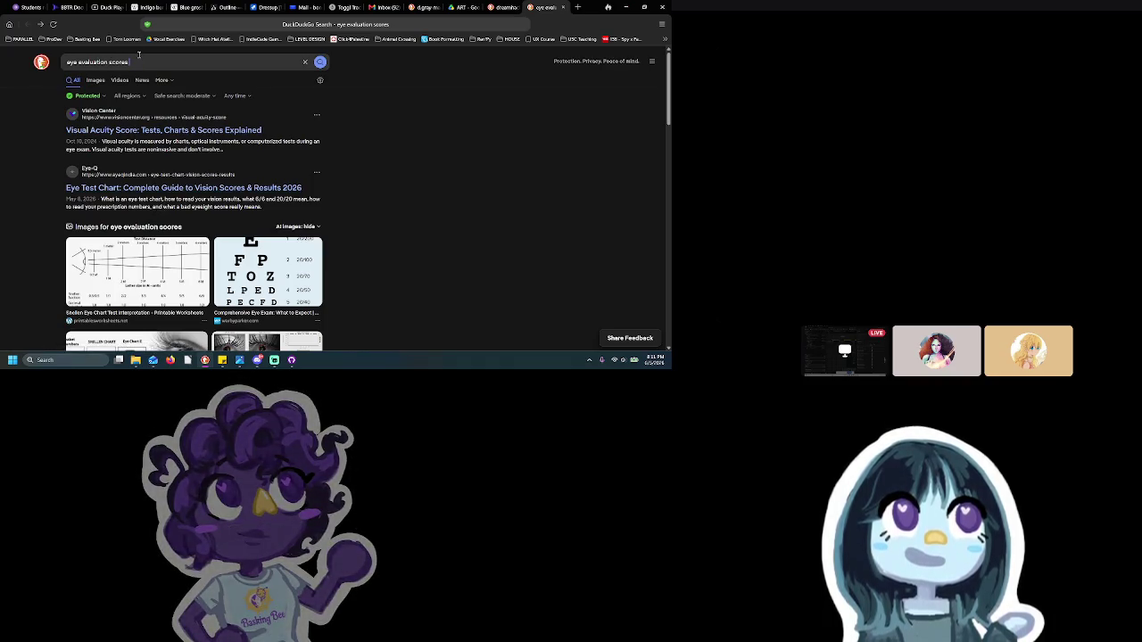
pyautogui.write(' -5')
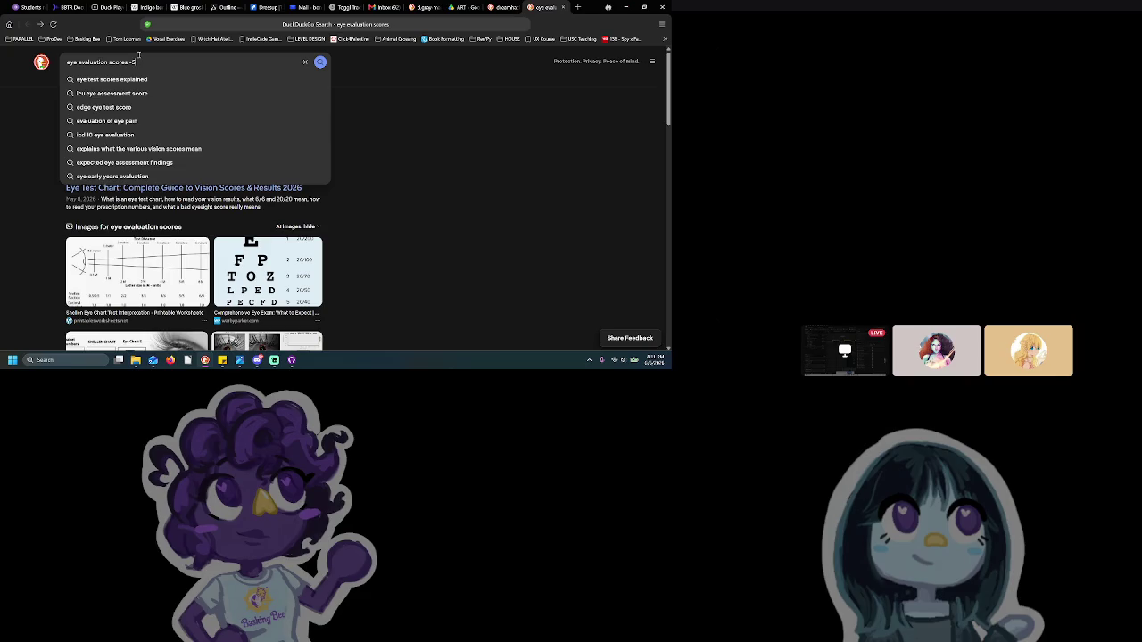
pyautogui.write('.5')
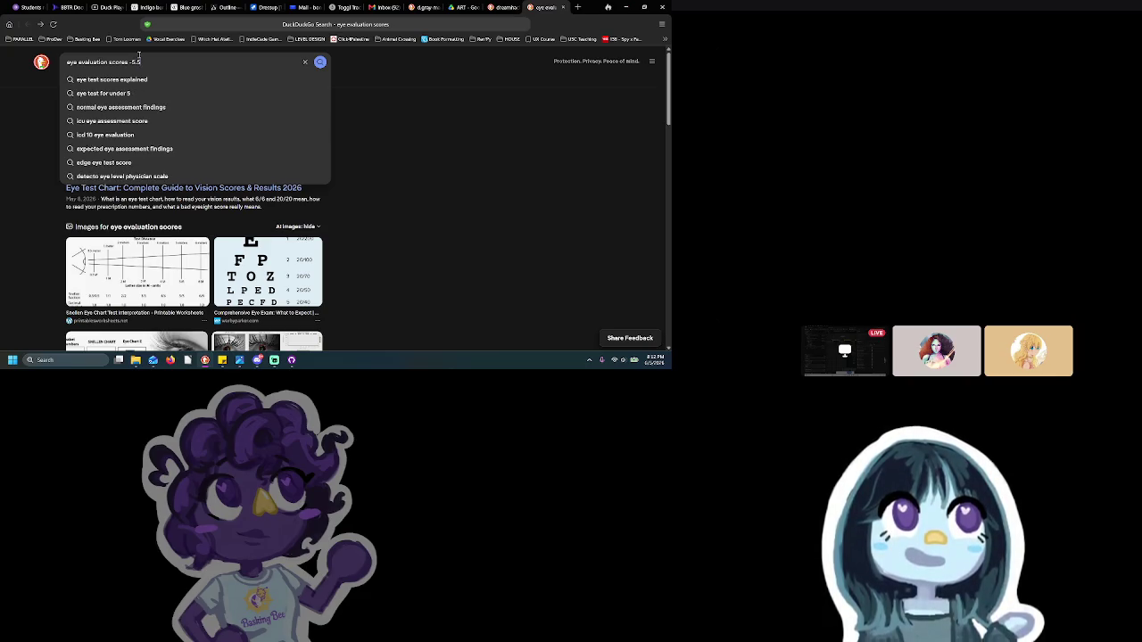
pyautogui.press('Return')
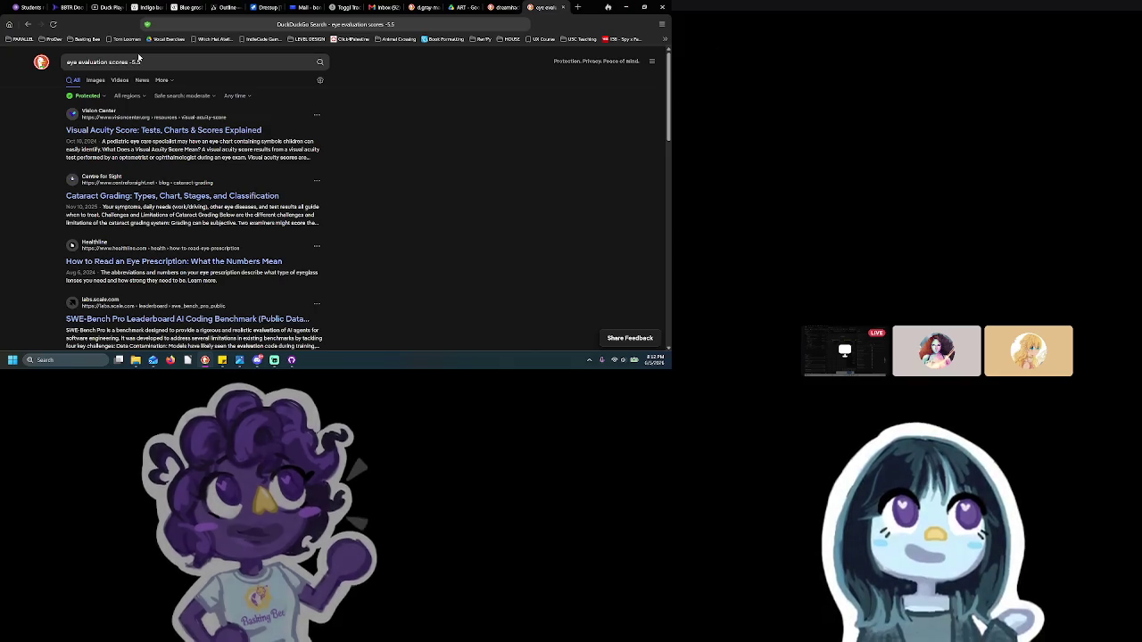
# Open Vision Center's Visual Acuity Score article and jump to its Visual Acuity Test Interpretation section
pyautogui.click(163, 133)
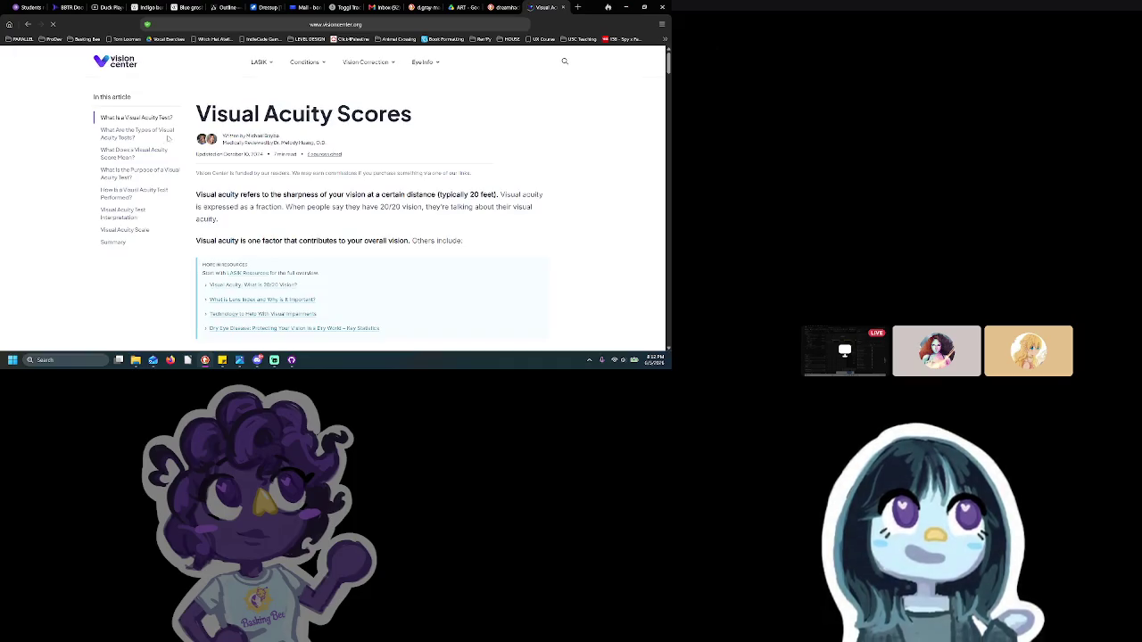
pyautogui.scroll(-2, 266, 174)
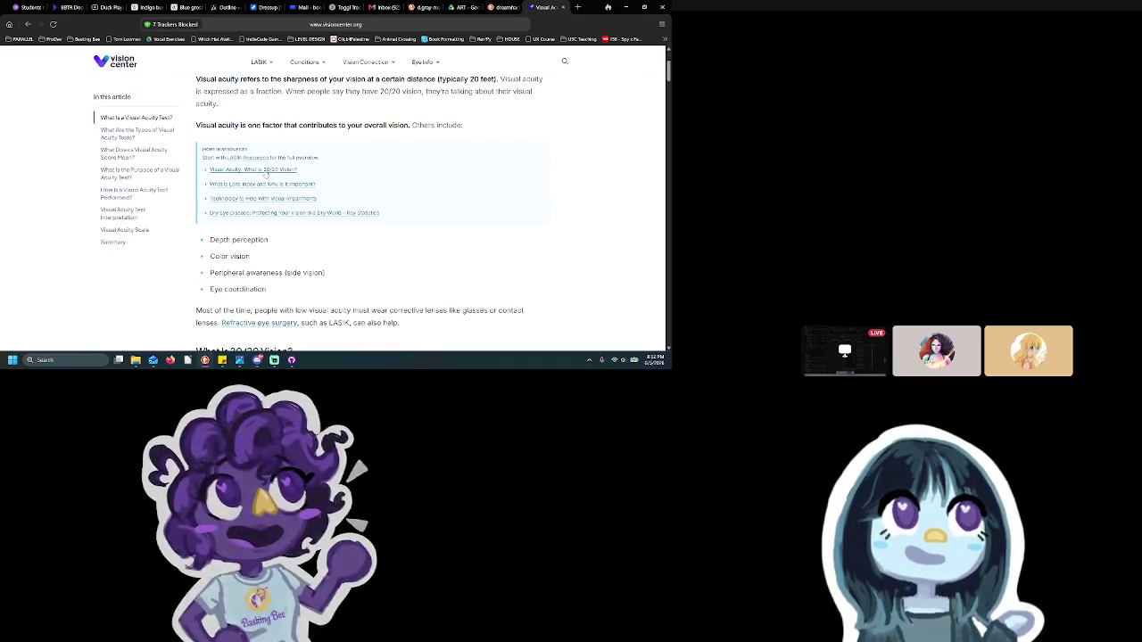
pyautogui.scroll(-2, 266, 174)
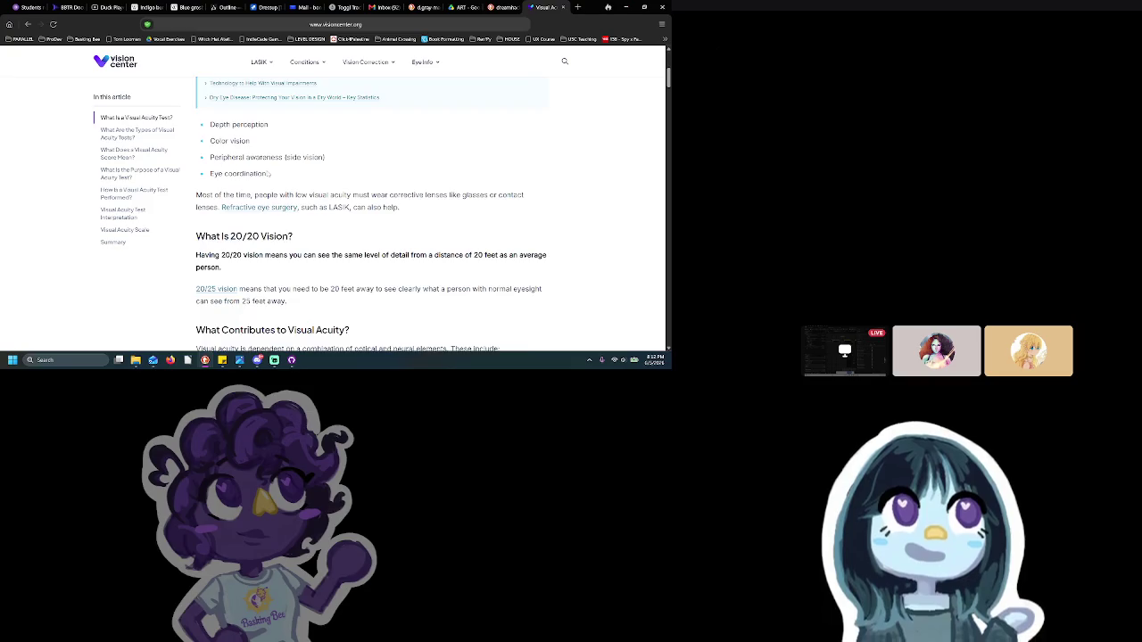
pyautogui.scroll(-2, 266, 174)
pyautogui.scroll(-3, 290, 237)
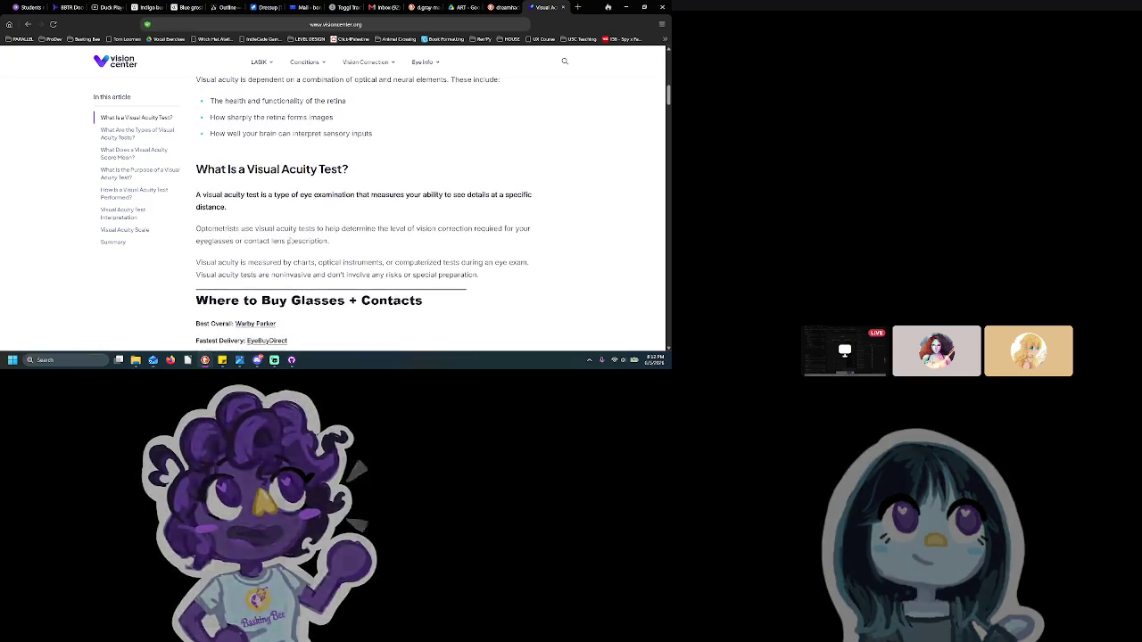
pyautogui.scroll(-3, 290, 239)
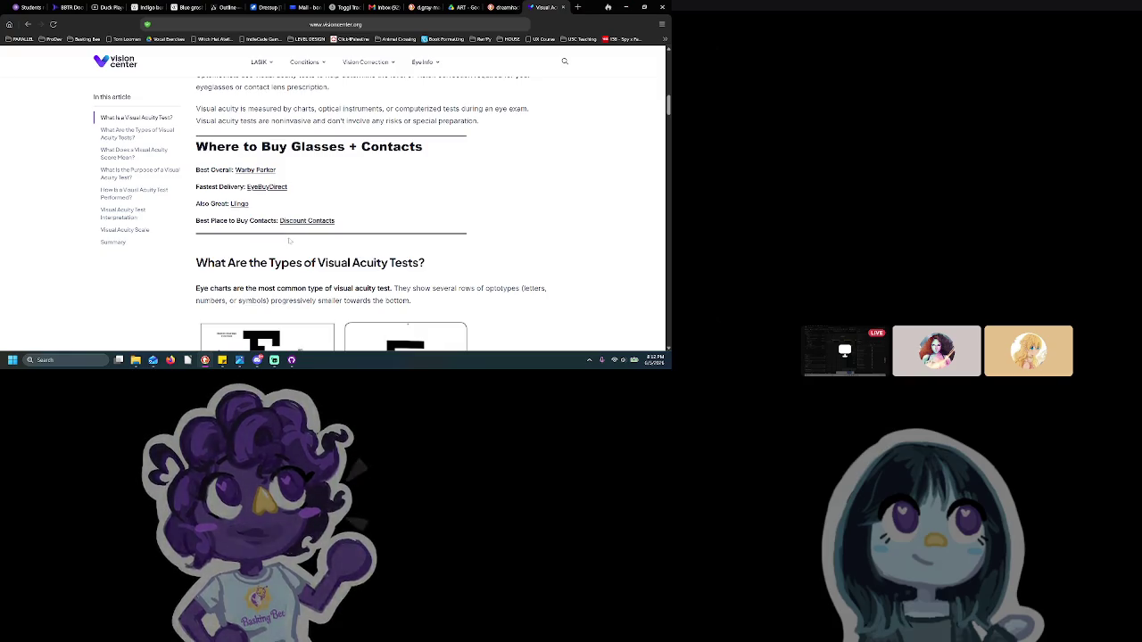
pyautogui.scroll(-3, 290, 241)
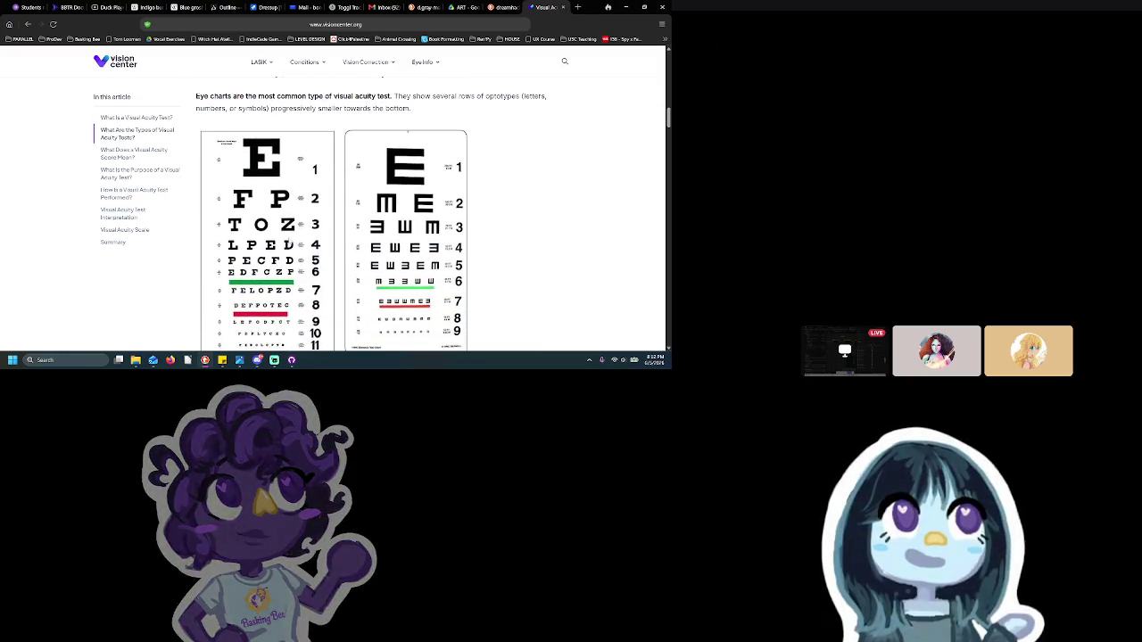
pyautogui.scroll(-1, 290, 239)
pyautogui.scroll(-3, 288, 242)
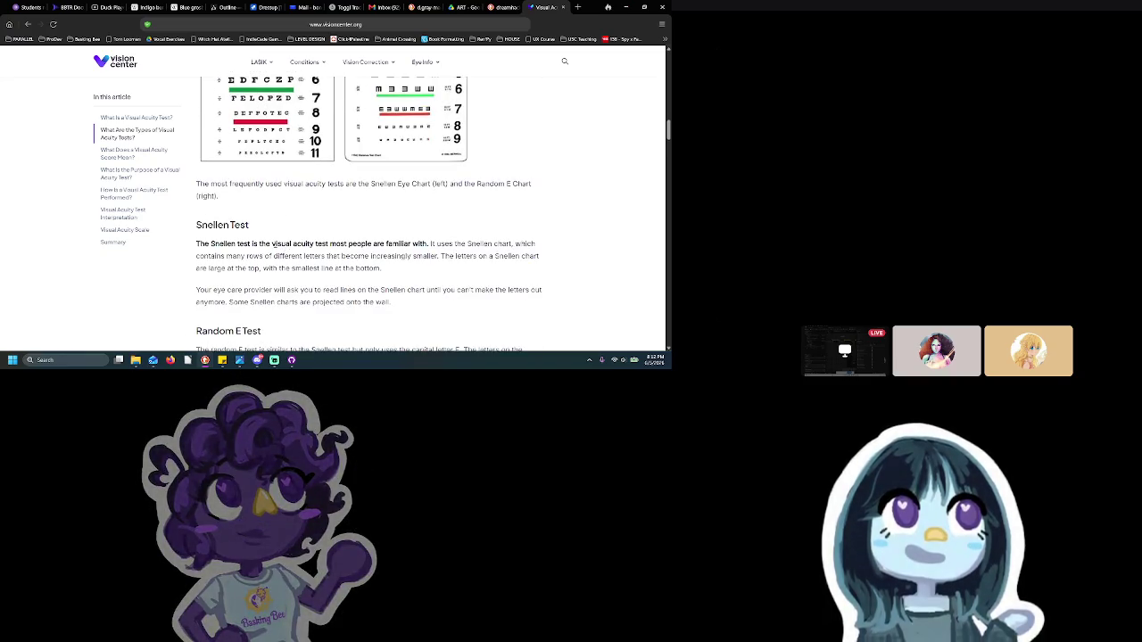
pyautogui.scroll(-3, 274, 244)
pyautogui.scroll(-1, 274, 243)
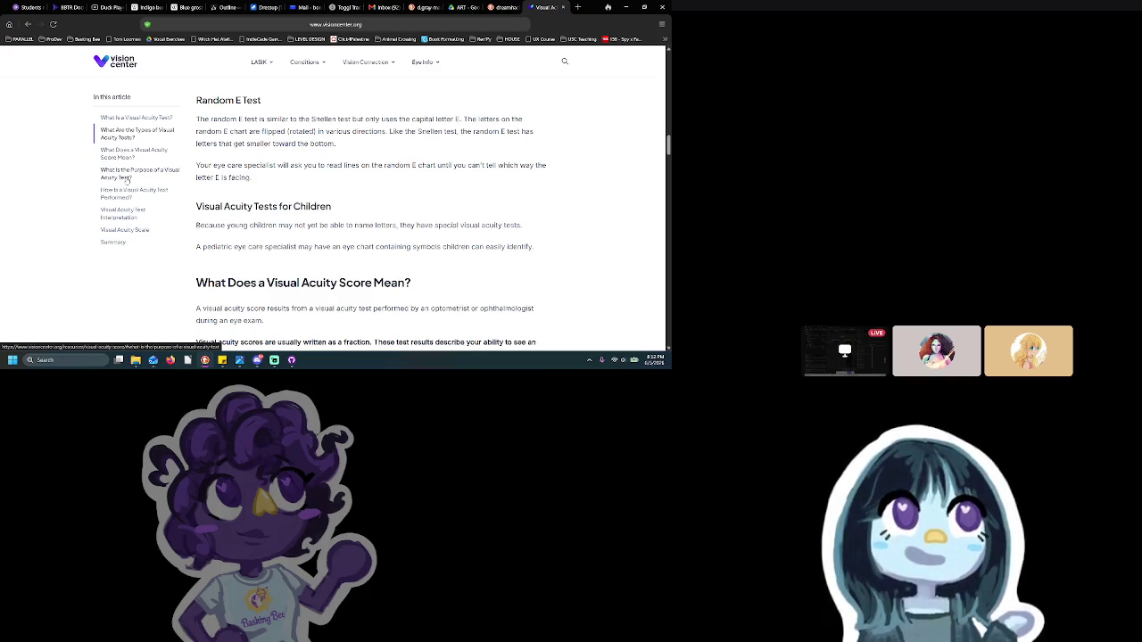
pyautogui.click(122, 213)
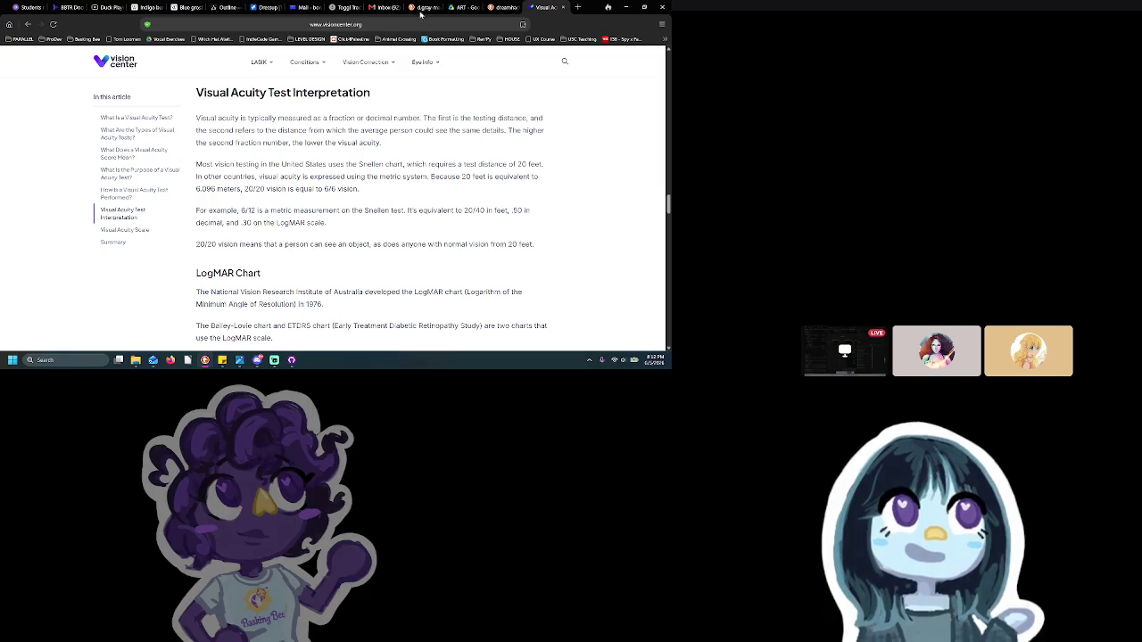
# Go up to the BBG Collaboration folder in Google Drive, then return to the Vision Center article
pyautogui.click(476, 5)
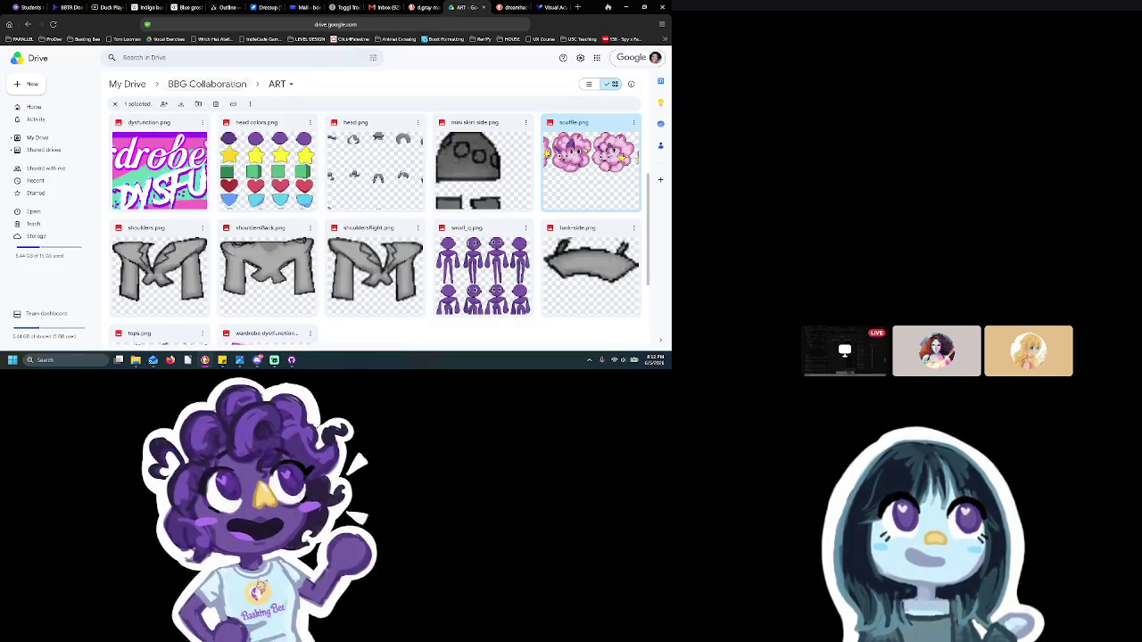
pyautogui.click(229, 83)
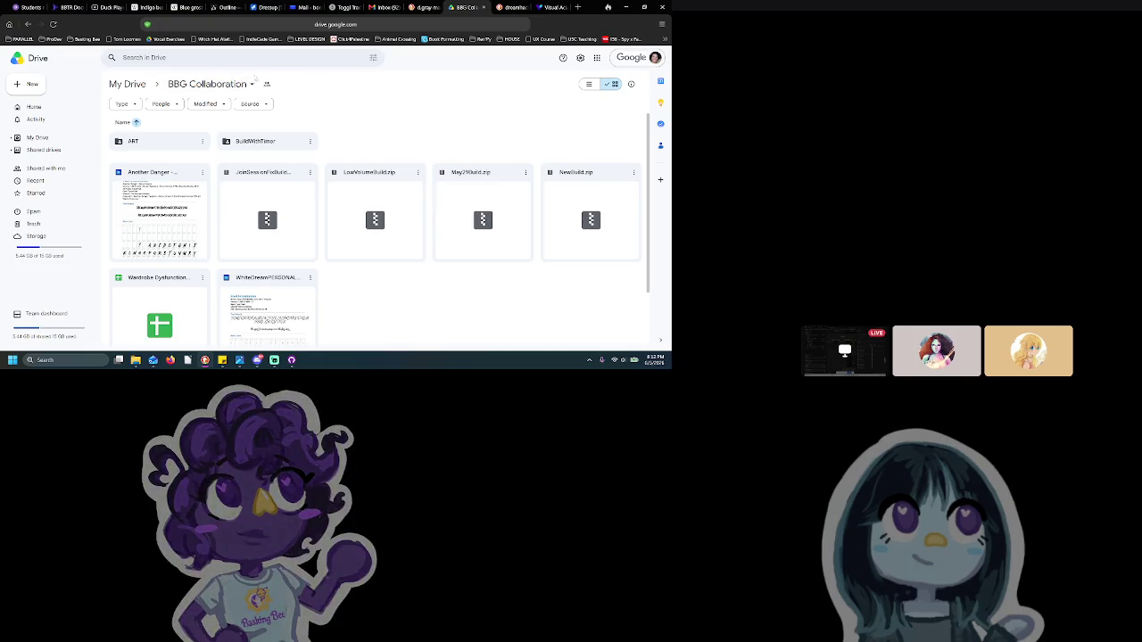
pyautogui.click(547, 7)
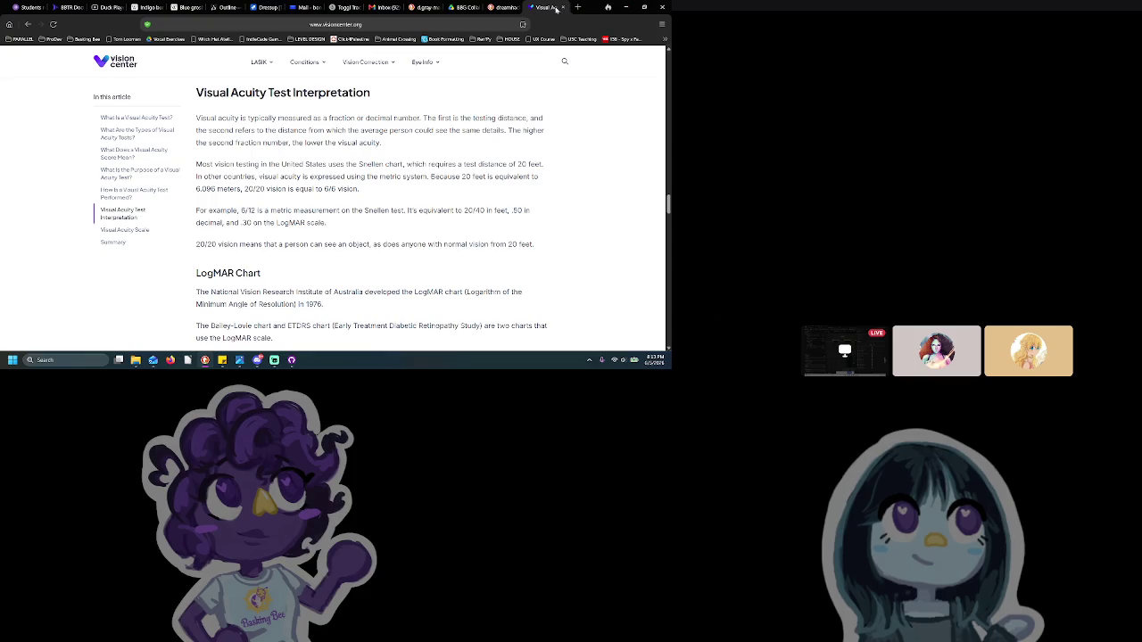
# Scroll the article down to the Visual Acuity Scale table, then return to the UI Assets card
pyautogui.scroll(-2, 426, 200)
pyautogui.scroll(-3, 262, 203)
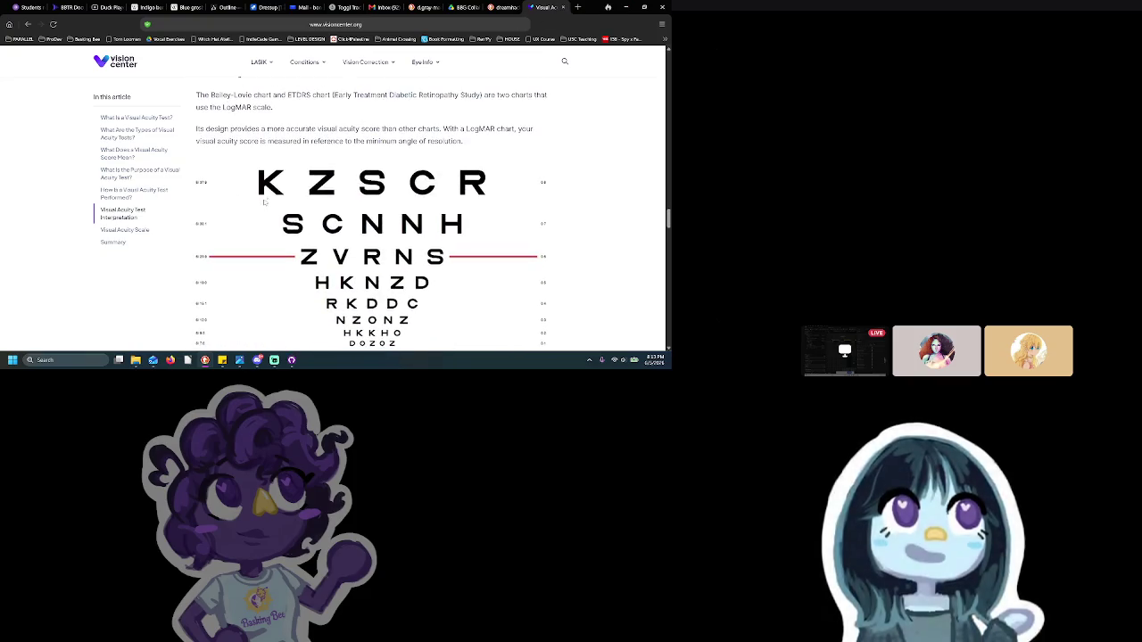
pyautogui.scroll(-2, 219, 240)
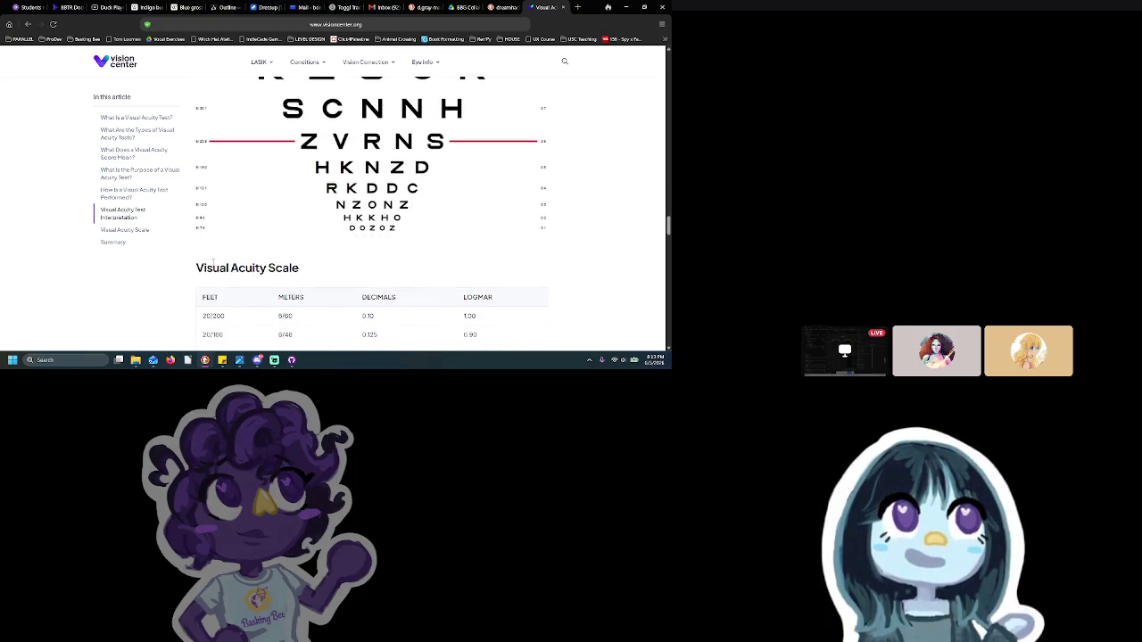
pyautogui.scroll(-1, 215, 254)
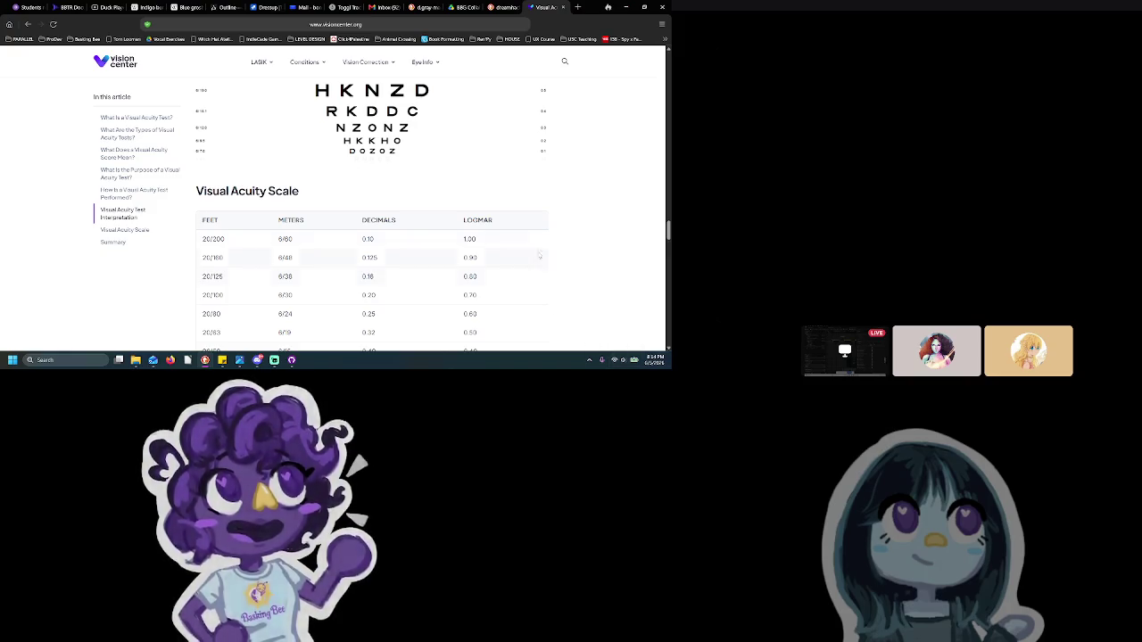
pyautogui.click(275, 5)
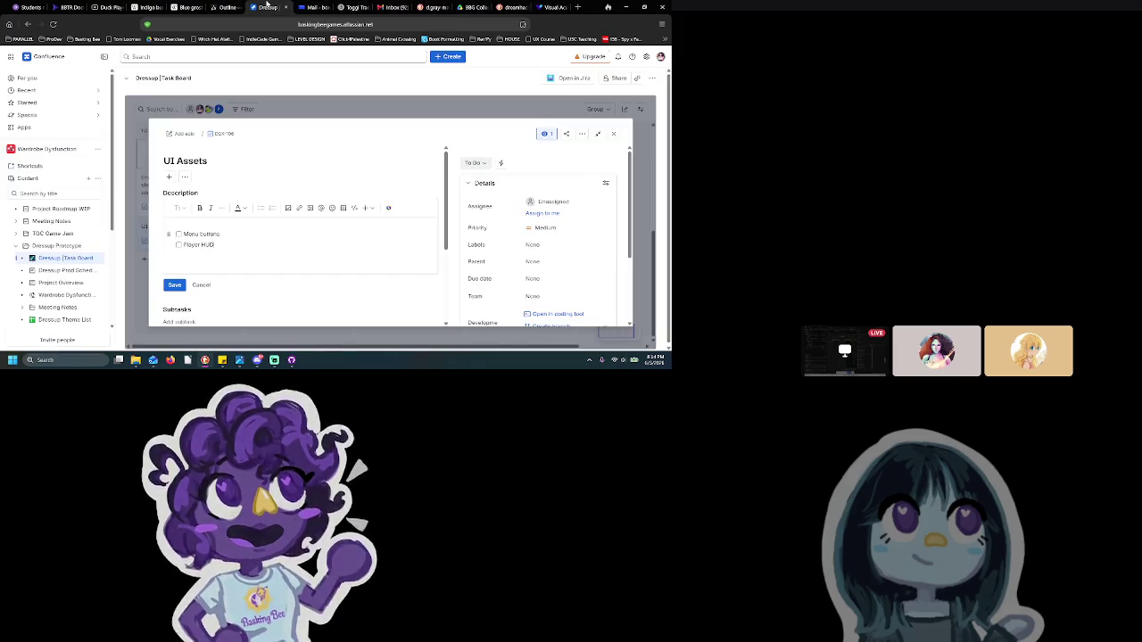
# Save the current description, then reopen the UI Assets card's description for editing
pyautogui.click(175, 286)
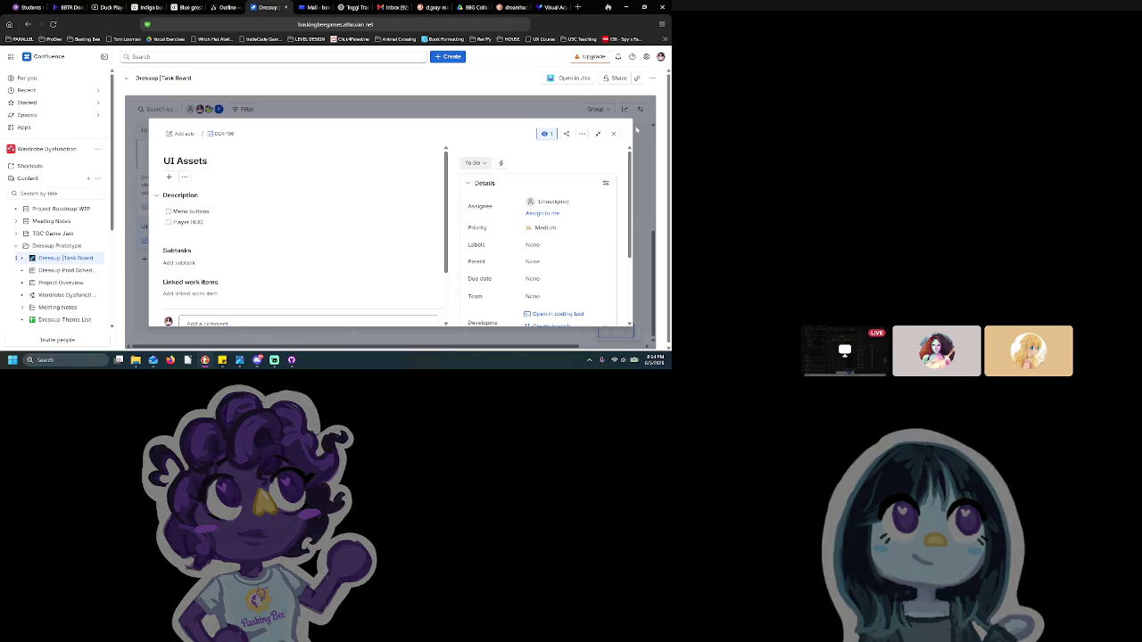
pyautogui.click(613, 134)
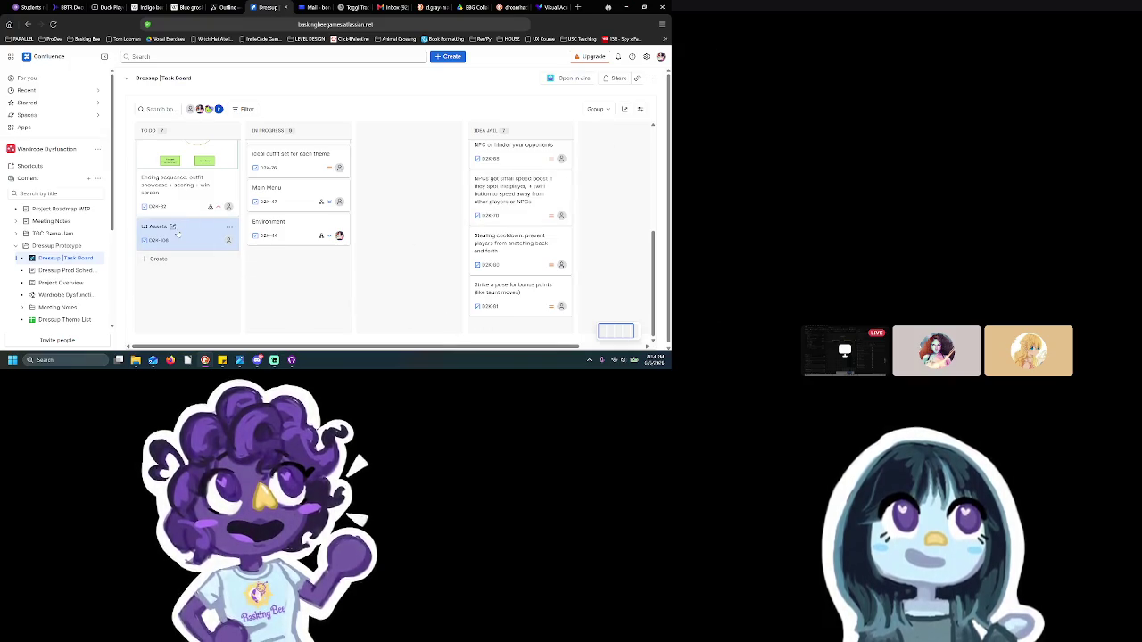
pyautogui.click(187, 231)
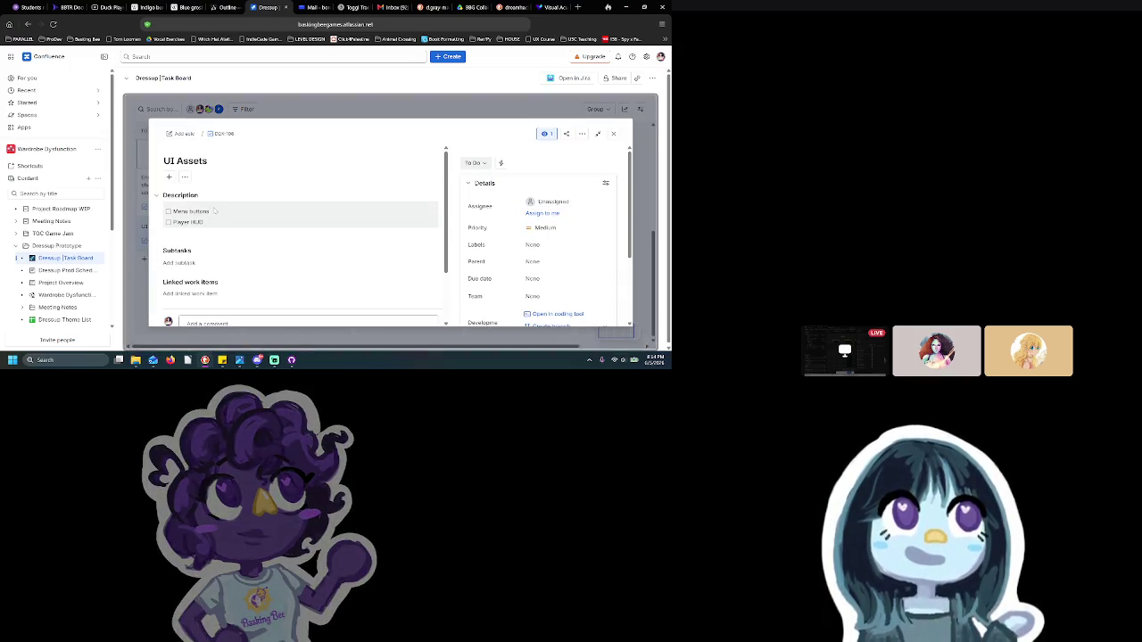
pyautogui.click(208, 216)
# Add a third checklist item, 'Settings icons', below Player HUD and save
pyautogui.click(221, 247)
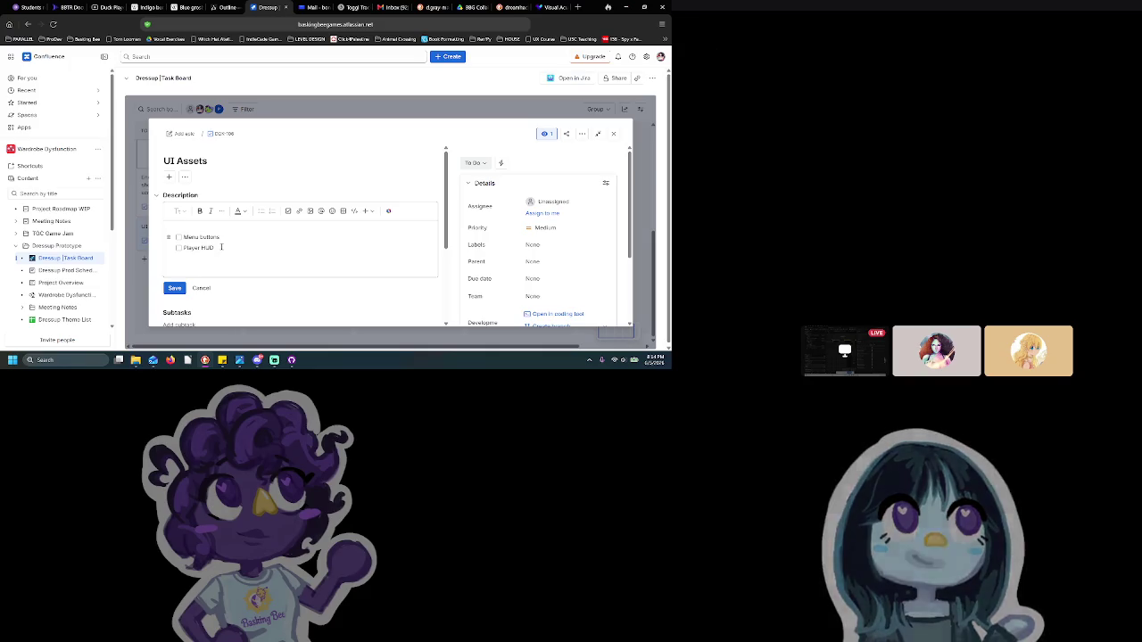
pyautogui.press('Return')
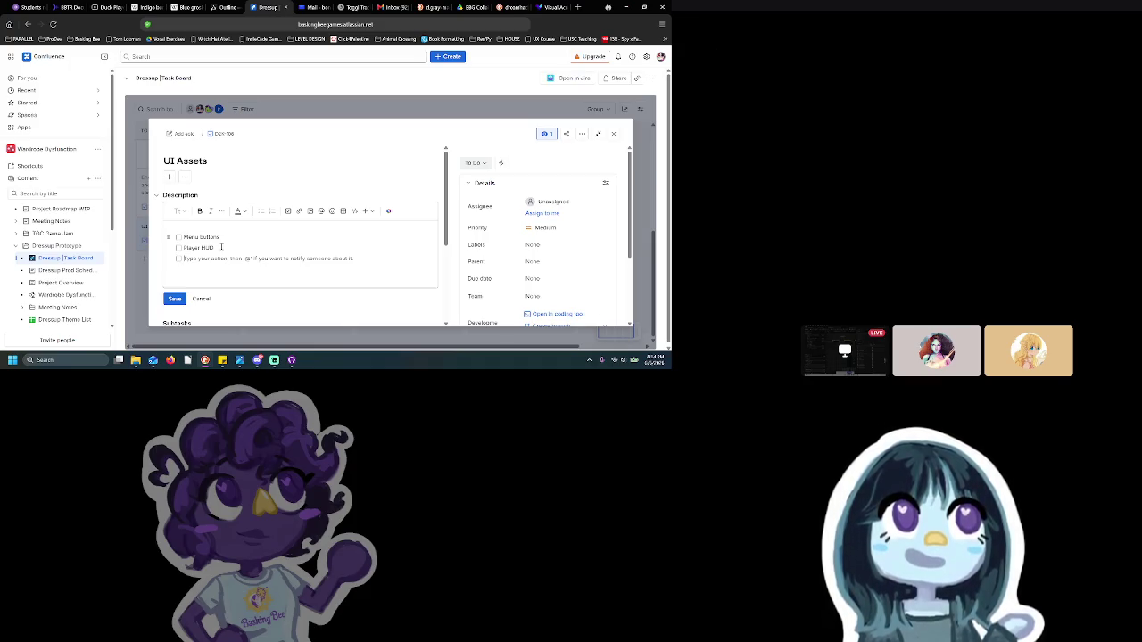
pyautogui.write('M')
pyautogui.press('BackSpace')
pyautogui.write('Icon')
pyautogui.press('BackSpace')
pyautogui.press('BackSpace')
pyautogui.press('BackSpace')
pyautogui.write('Skttings 2')
pyautogui.write(' Icon')
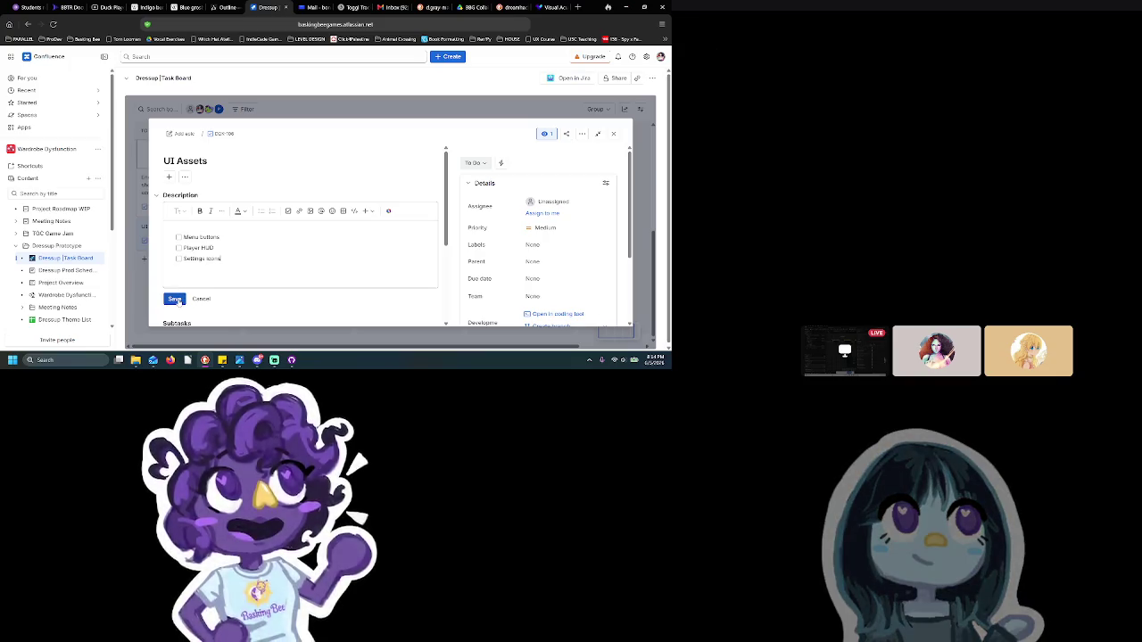
pyautogui.click(177, 299)
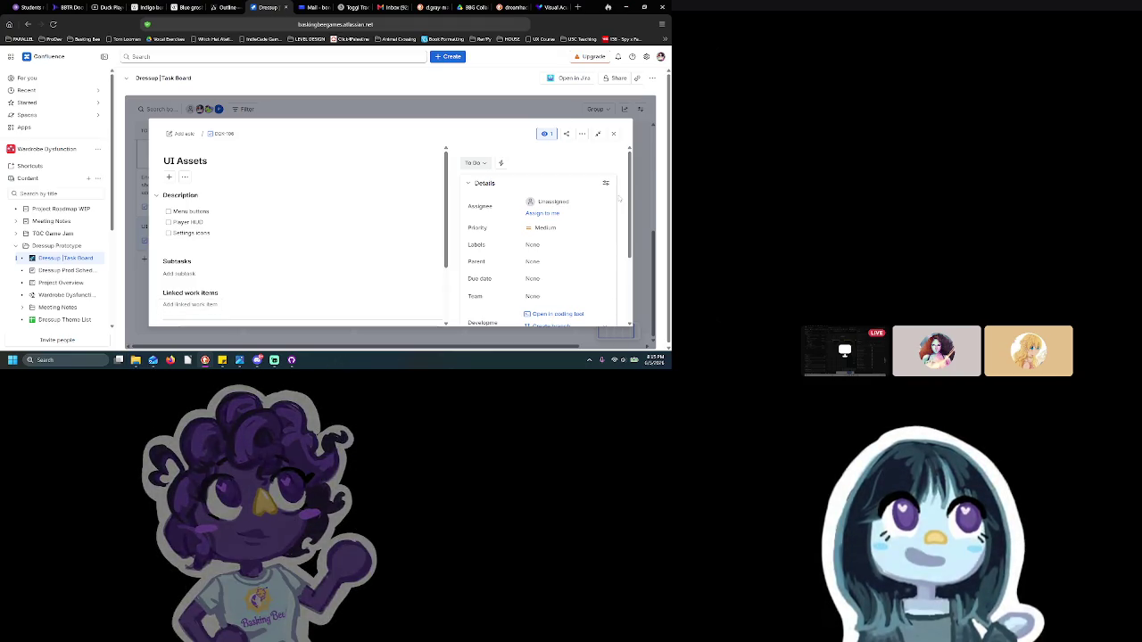
# Append 'icons' to the Player HUD checklist item so it reads 'Player HUD icons', and save
pyautogui.click(272, 223)
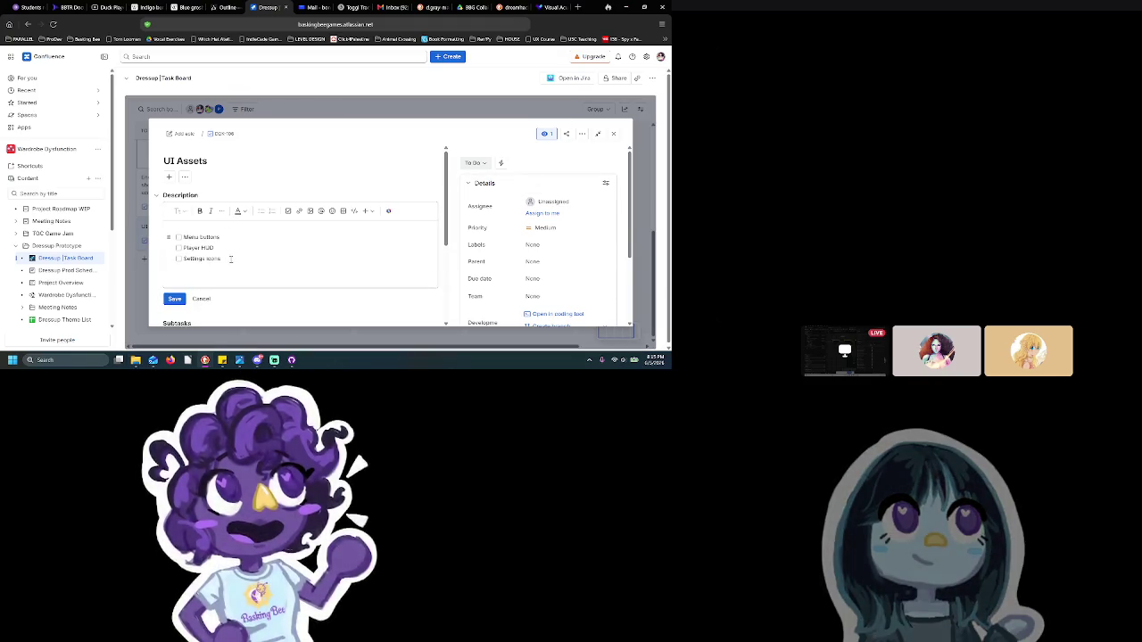
pyautogui.press('Return')
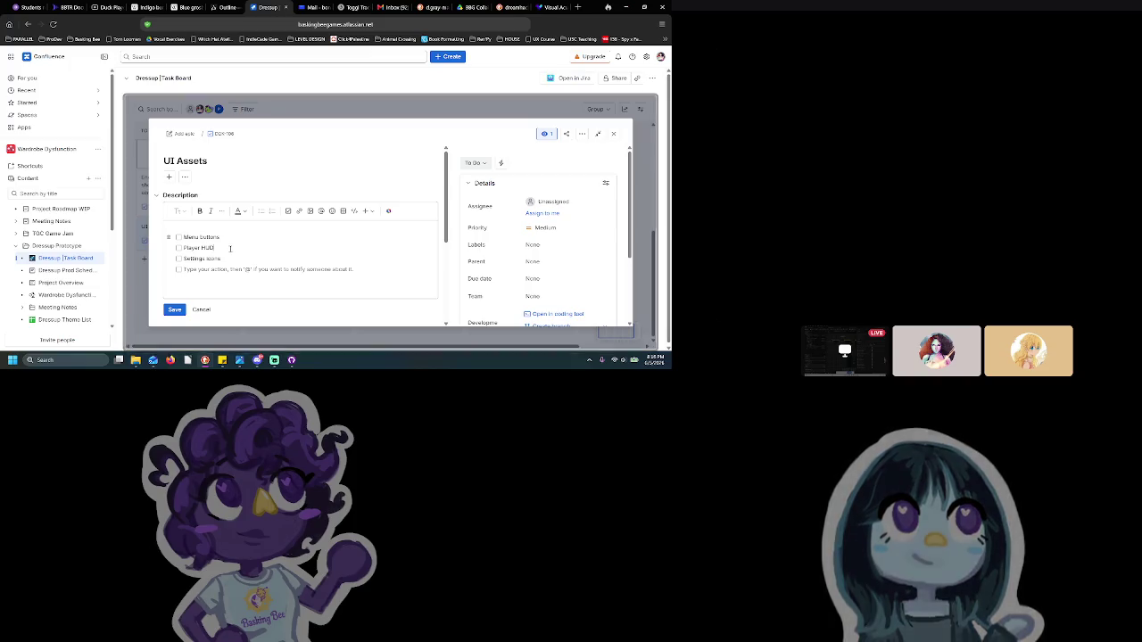
pyautogui.write(' icons')
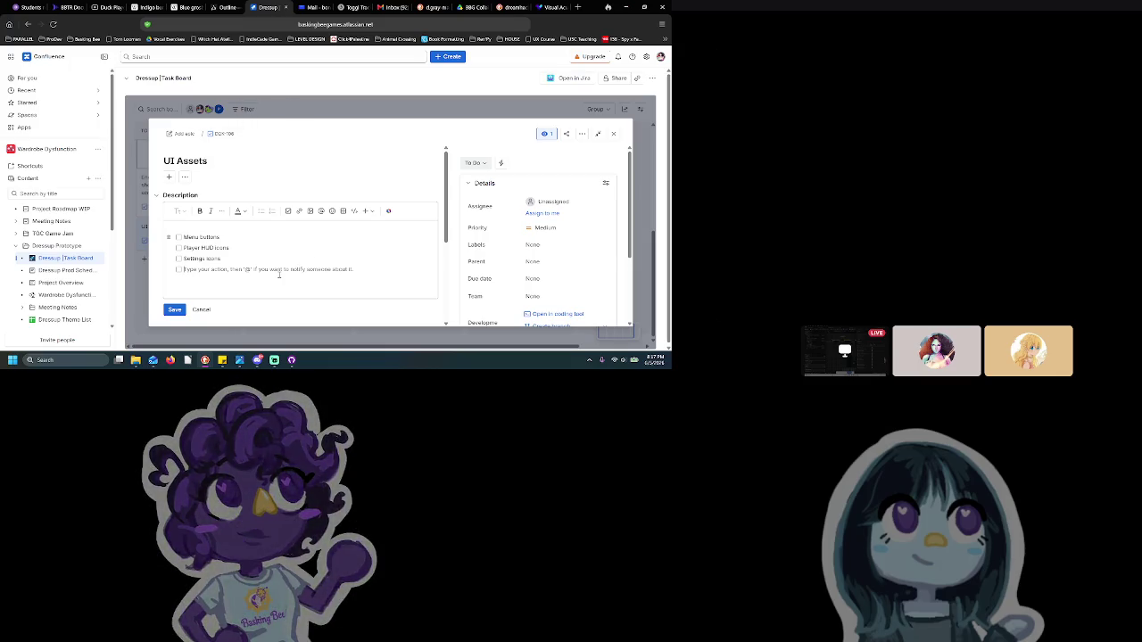
pyautogui.click(205, 309)
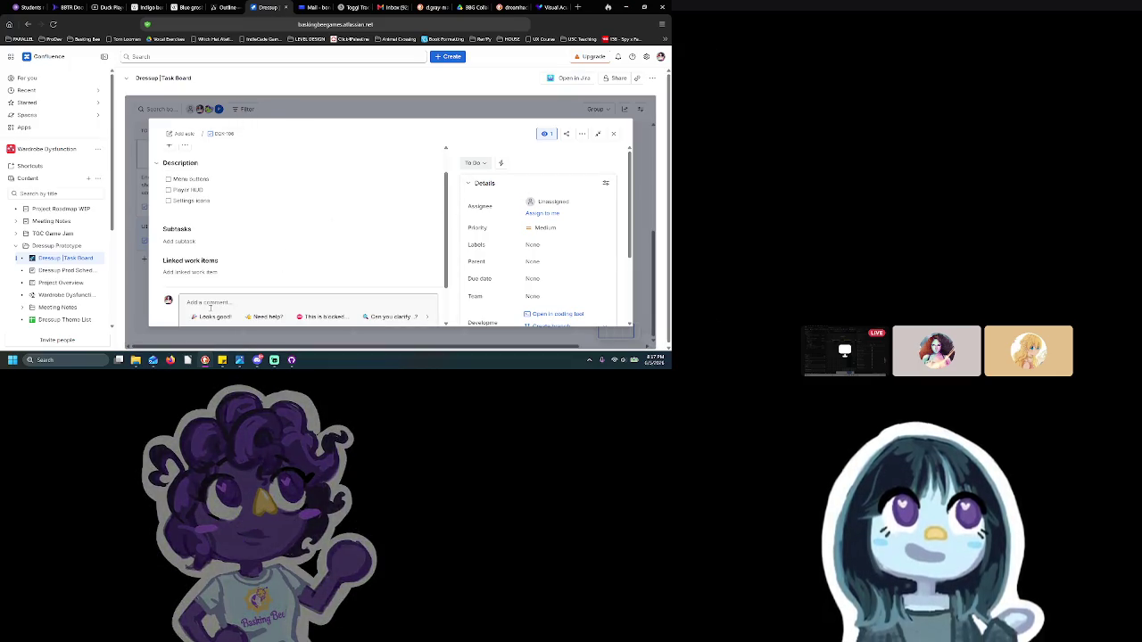
# Close the UI Assets card and open the Wardrobe Dysfunction Brainstorming whiteboard
pyautogui.click(613, 133)
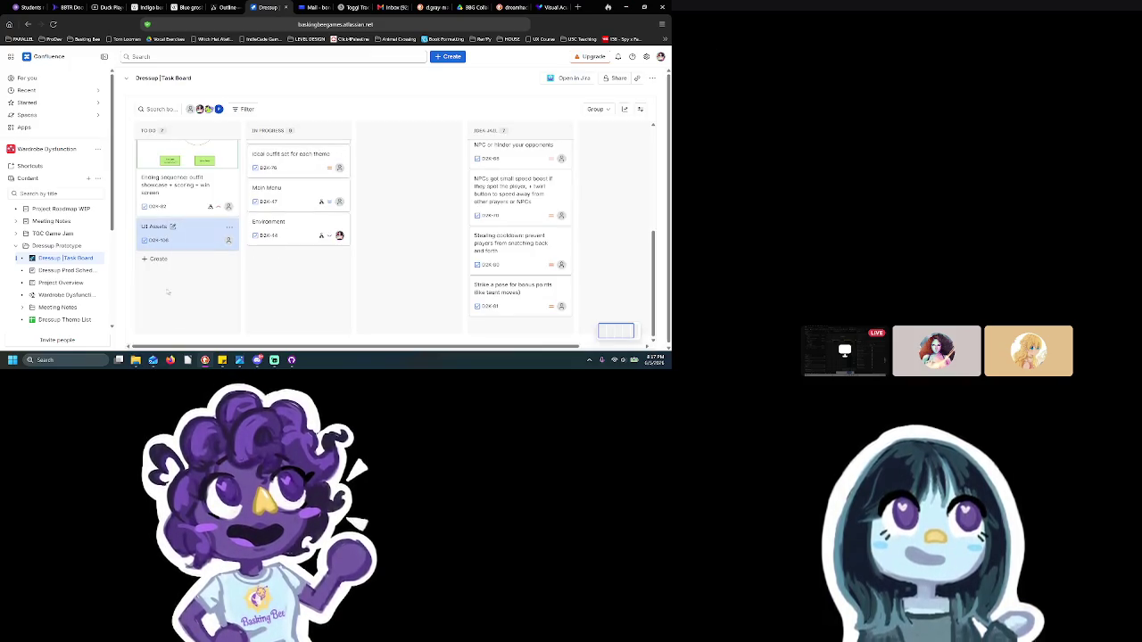
pyautogui.moveTo(57, 295)
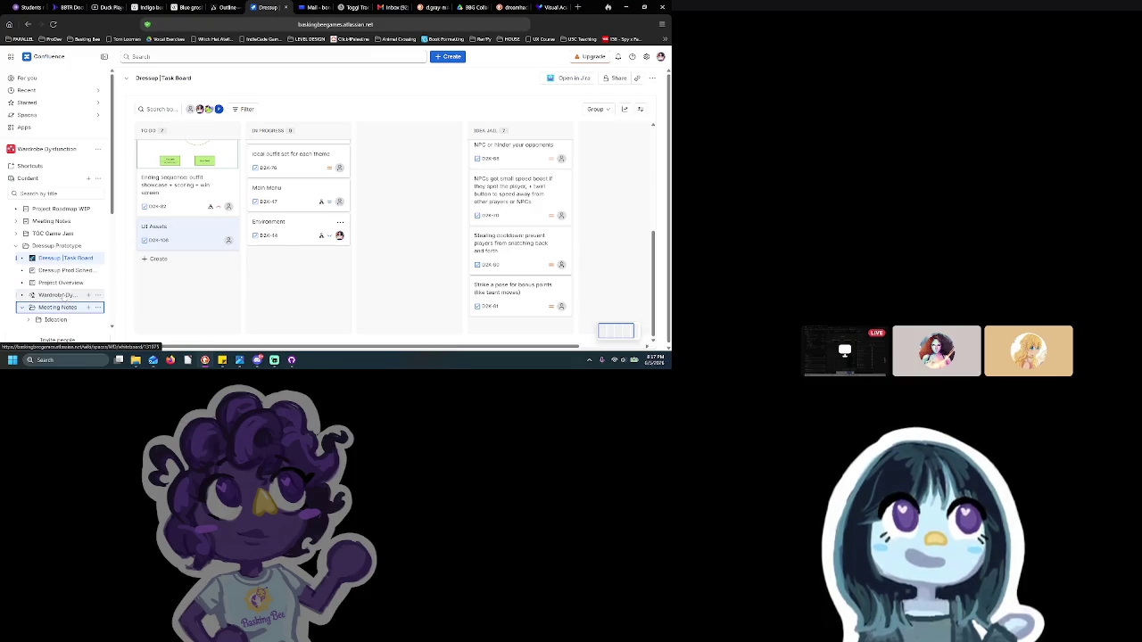
pyautogui.click(63, 295)
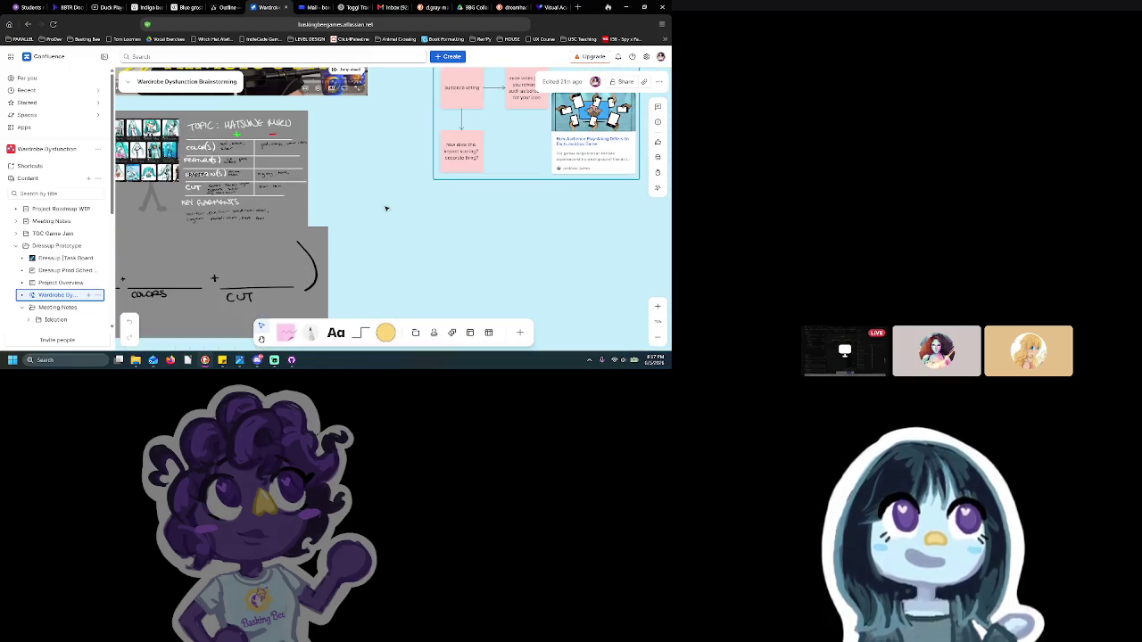
pyautogui.scroll(-2, 387, 209)
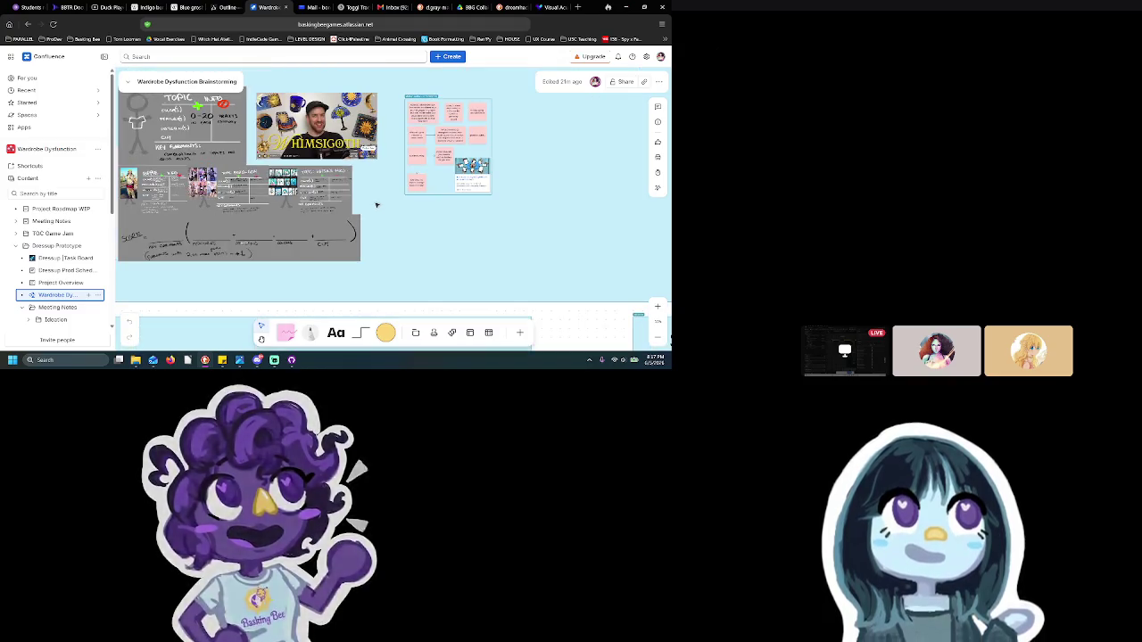
pyautogui.scroll(-2, 378, 204)
pyautogui.scroll(-1, 434, 247)
pyautogui.moveTo(257, 360)
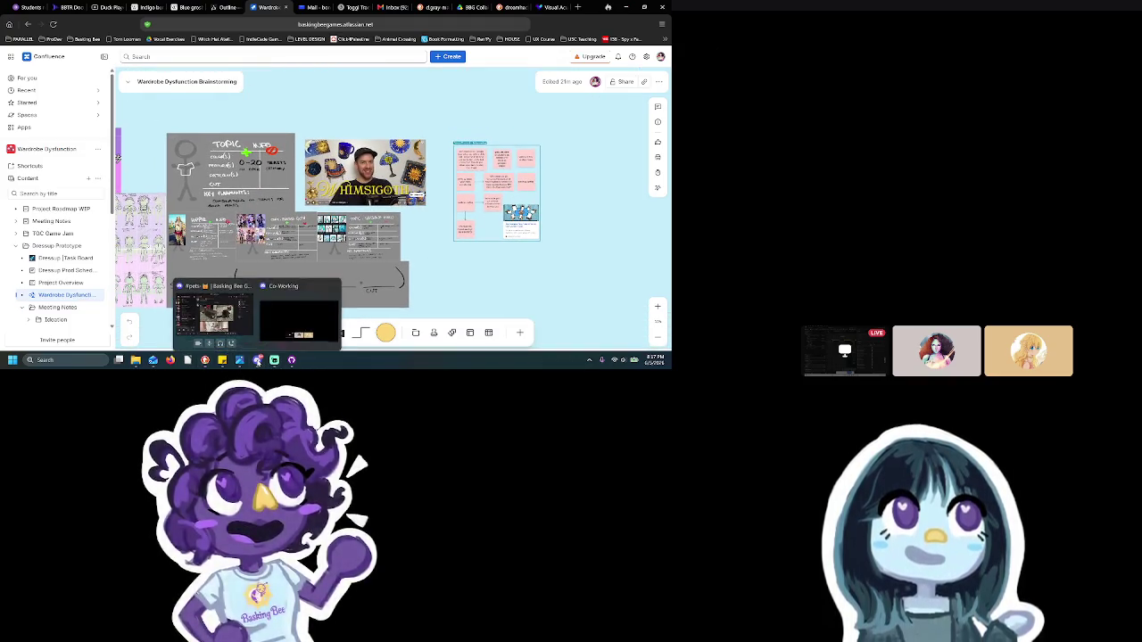
# Bring up the Discord pets channel, scroll through it, then return to the whiteboard
pyautogui.click(214, 312)
pyautogui.scroll(-2, 349, 212)
pyautogui.scroll(-2, 375, 219)
pyautogui.scroll(2, 404, 221)
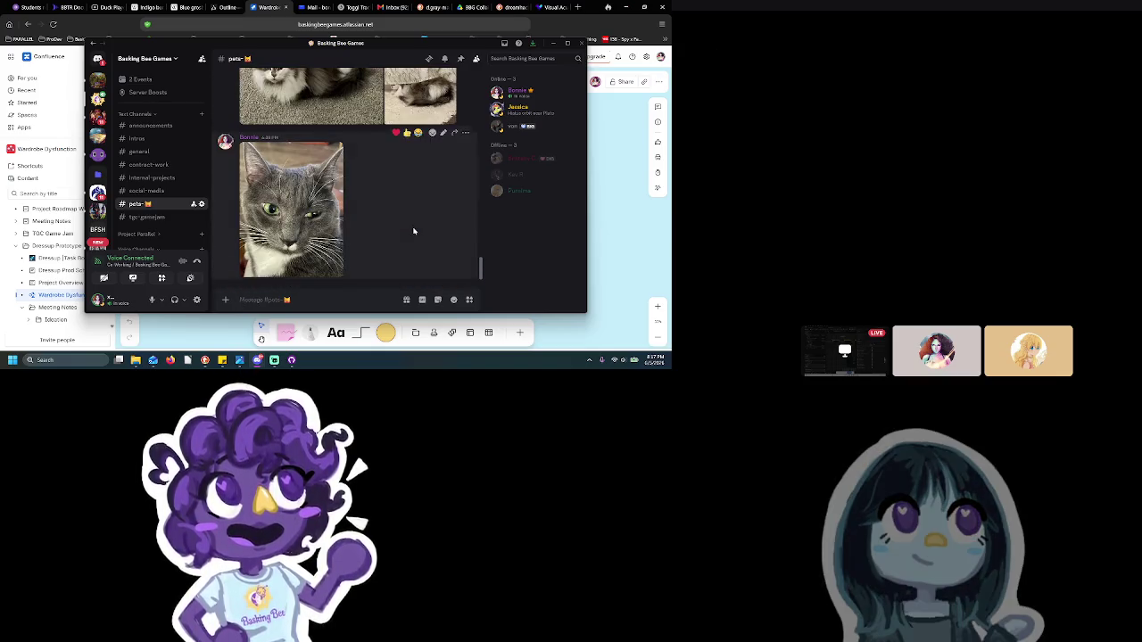
pyautogui.click(619, 268)
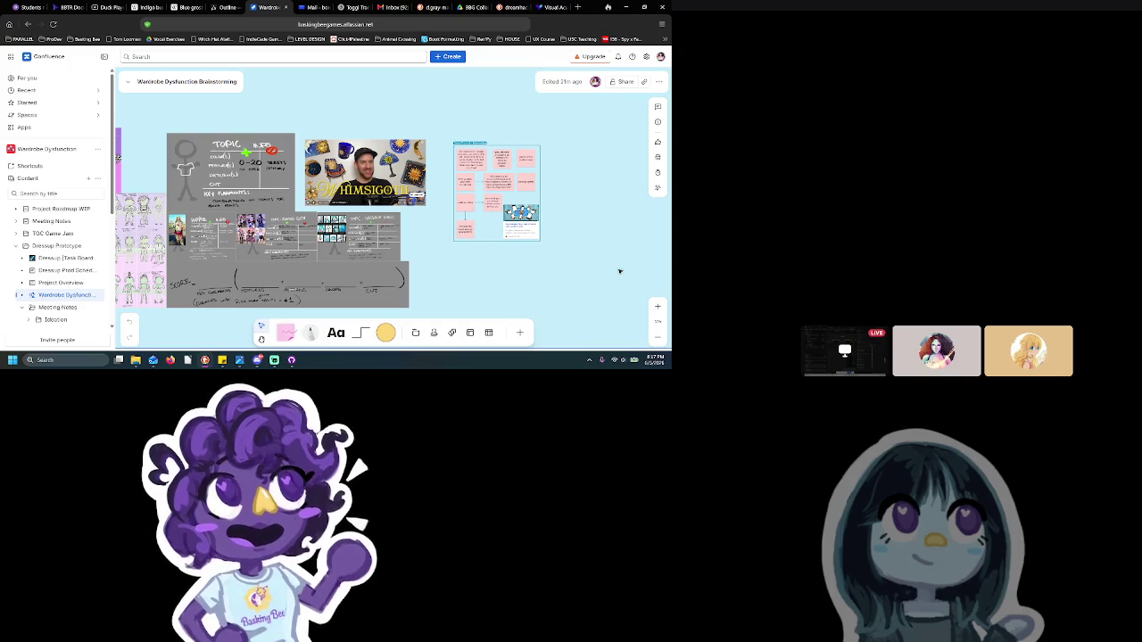
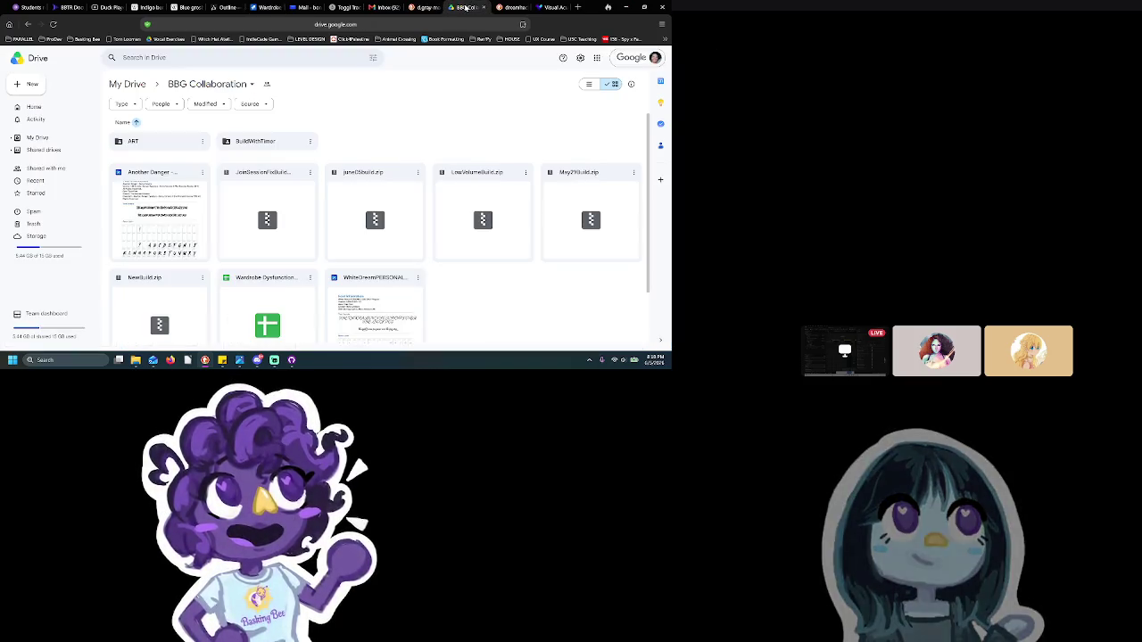
# Download the June build zip from the BBG Collaboration Drive folder despite the virus-scan warning
pyautogui.click(466, 7)
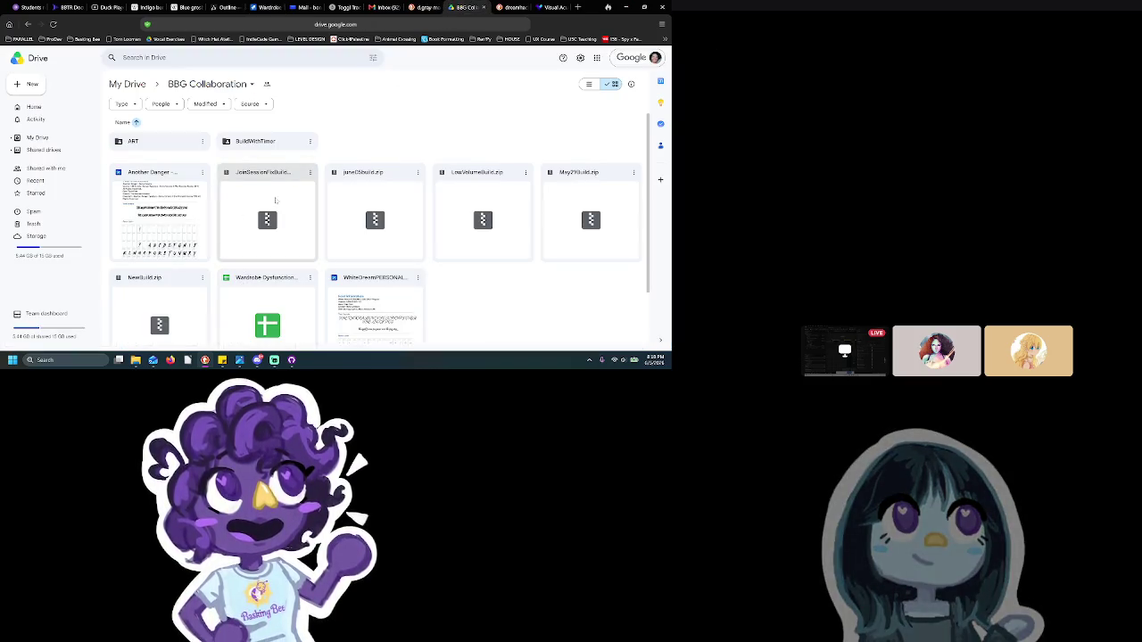
pyautogui.click(395, 191)
pyautogui.click(419, 174)
pyautogui.click(434, 207)
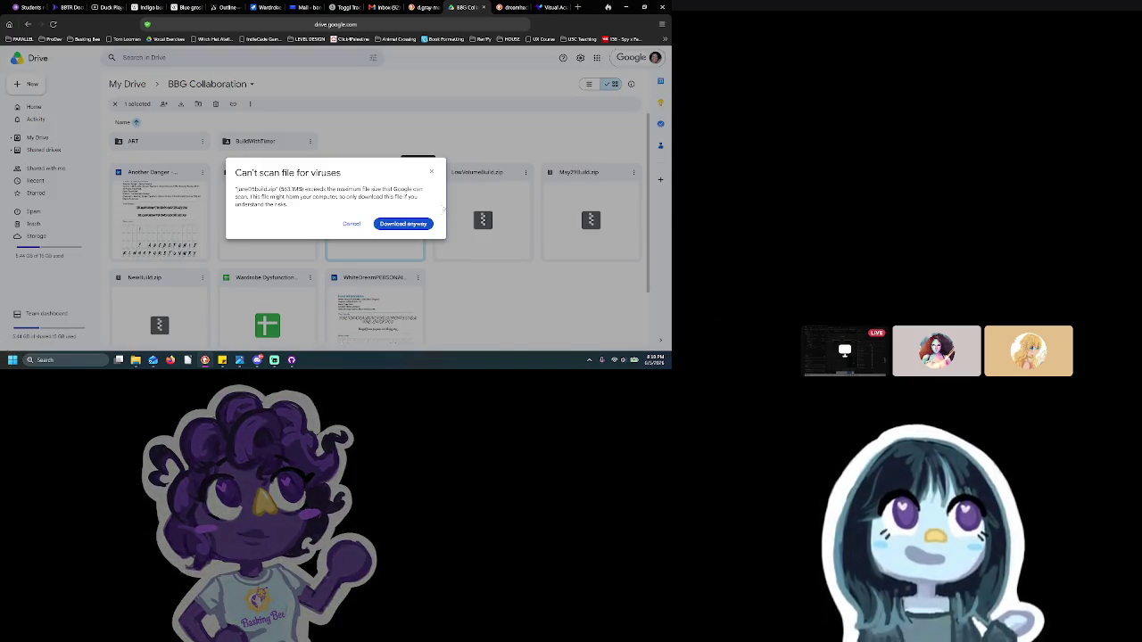
pyautogui.click(404, 223)
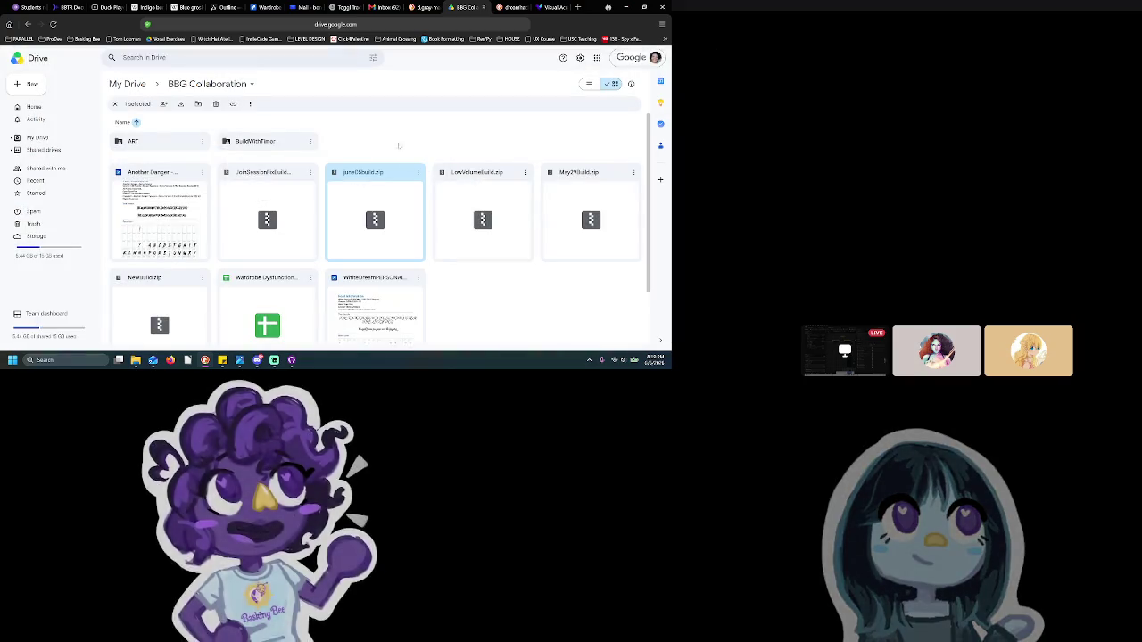
pyautogui.click(263, 7)
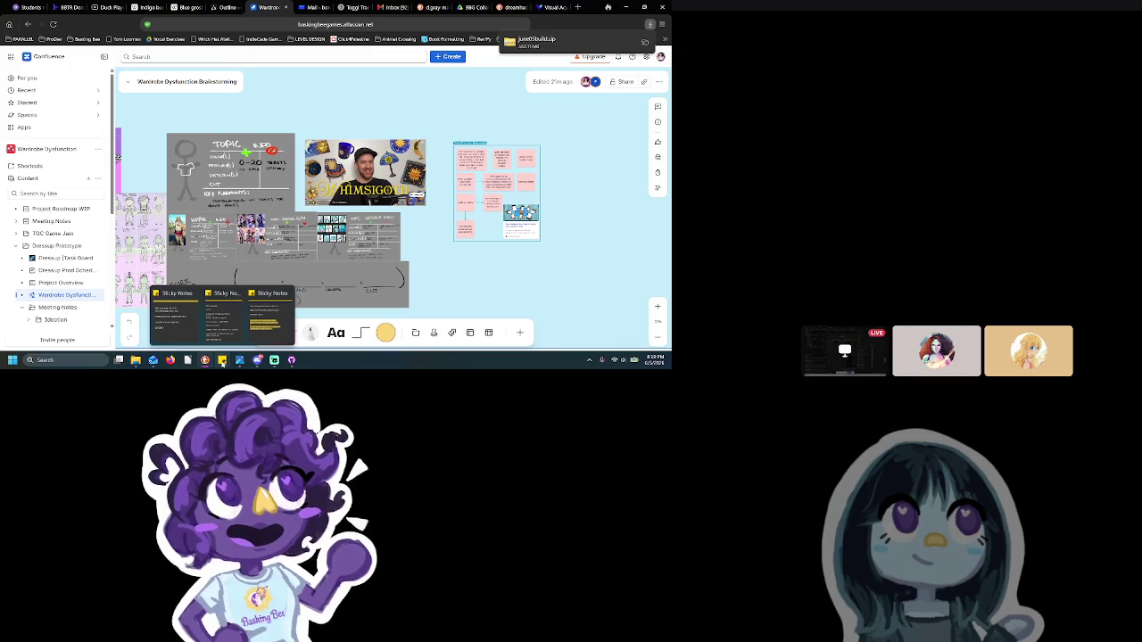
pyautogui.moveTo(257, 361)
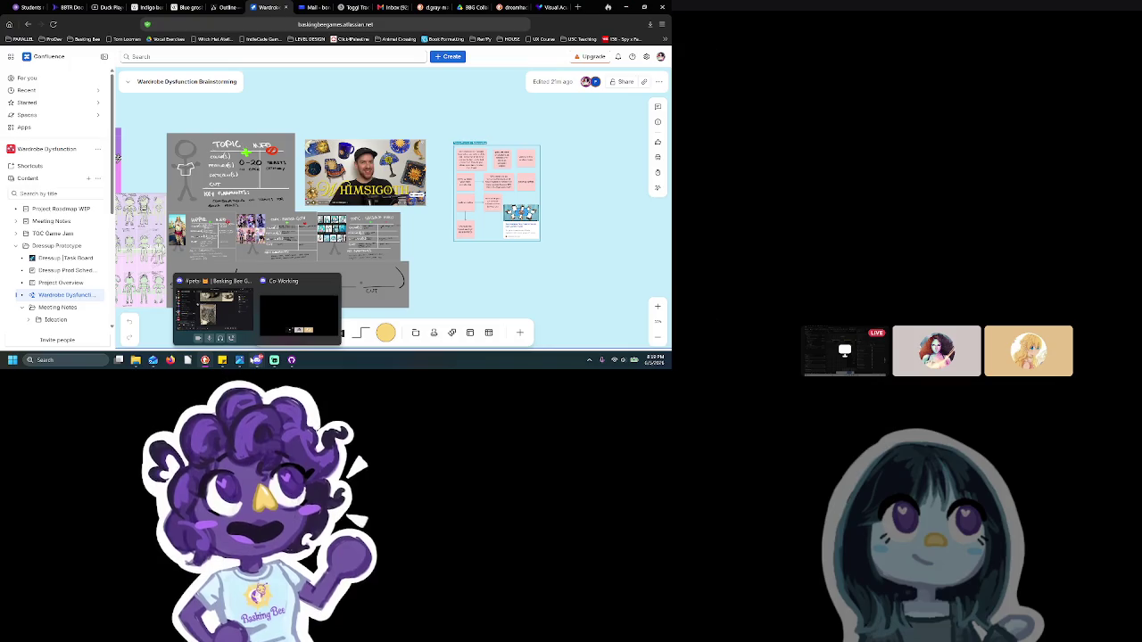
# View three cat photos in Discord's pets channel
pyautogui.click(214, 308)
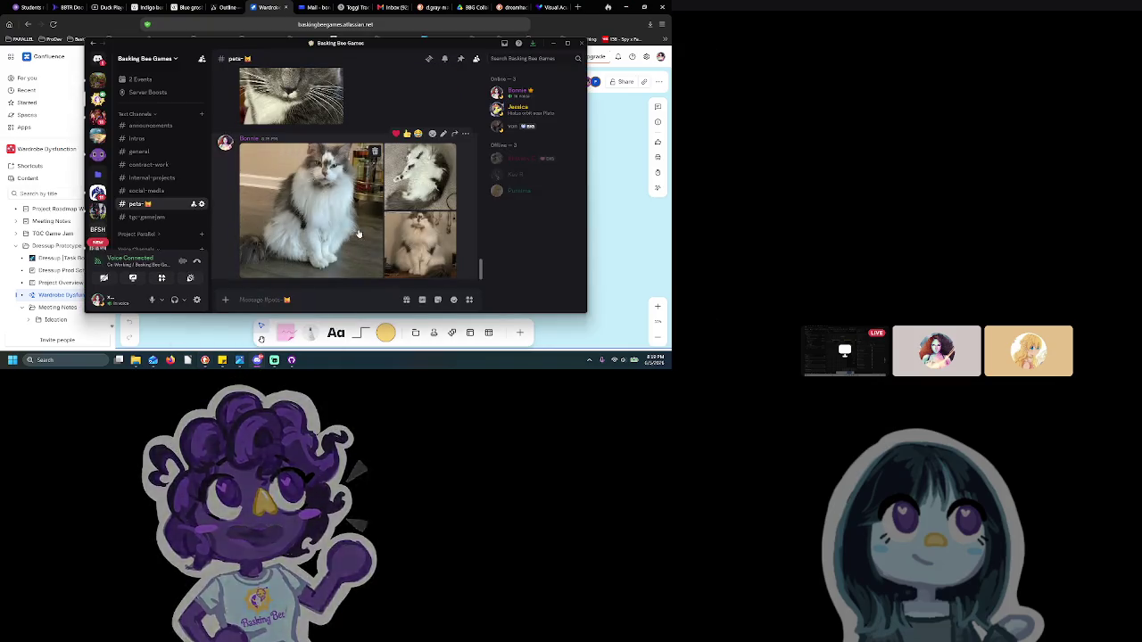
pyautogui.click(353, 223)
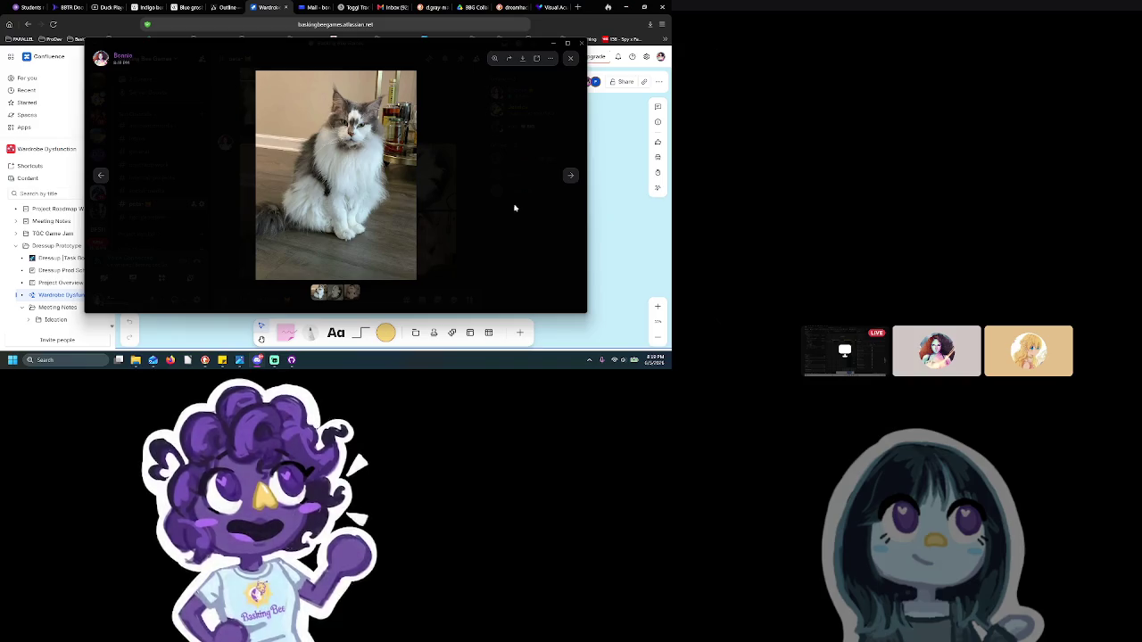
pyautogui.click(570, 177)
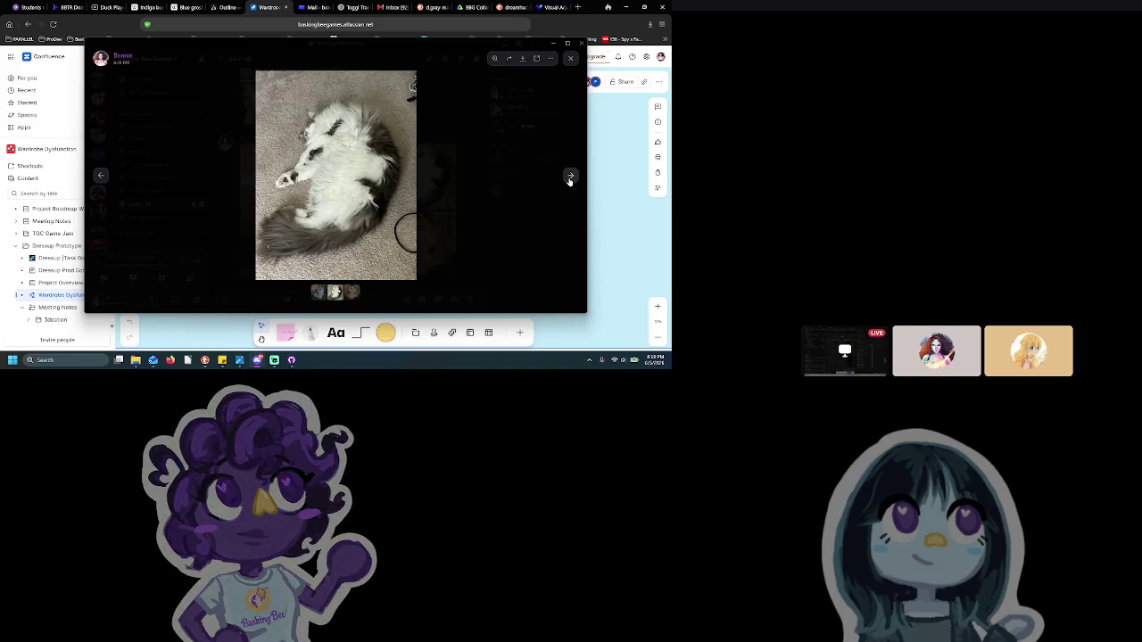
pyautogui.click(570, 177)
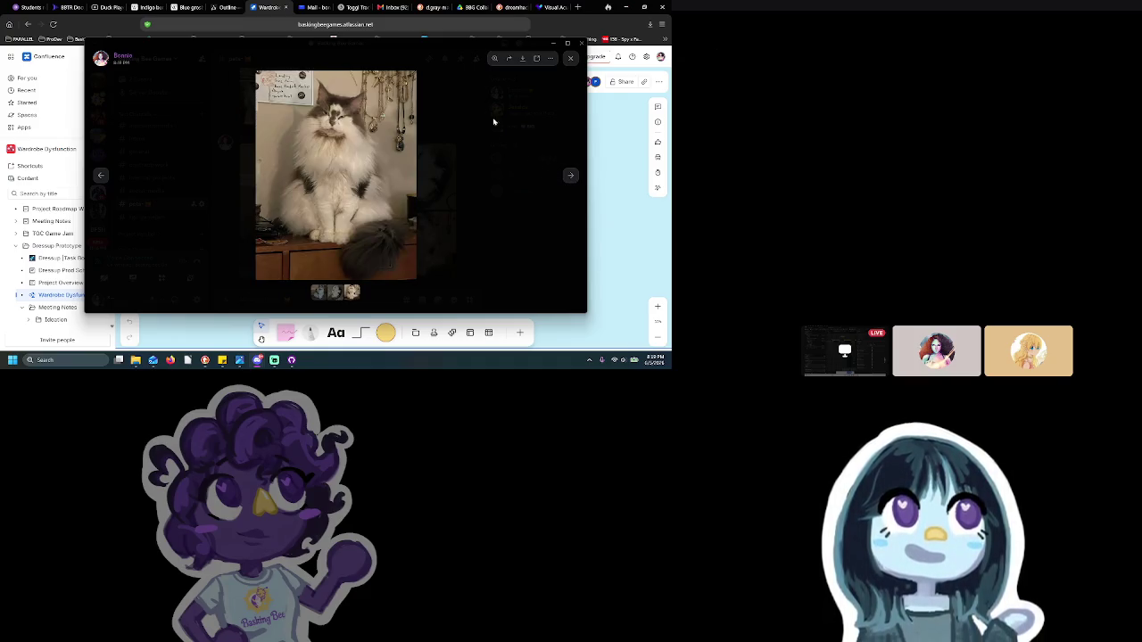
# Close the photo viewer, minimize Discord, and show the browser's recent downloads
pyautogui.click(570, 58)
pyautogui.click(554, 44)
pyautogui.click(650, 25)
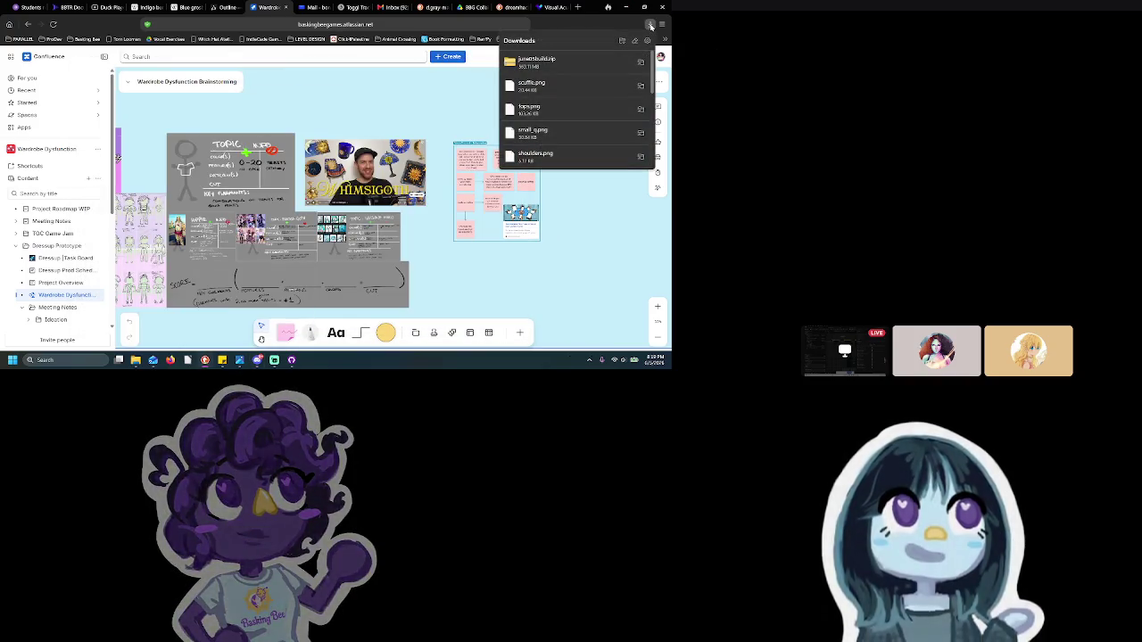
pyautogui.moveTo(571, 62)
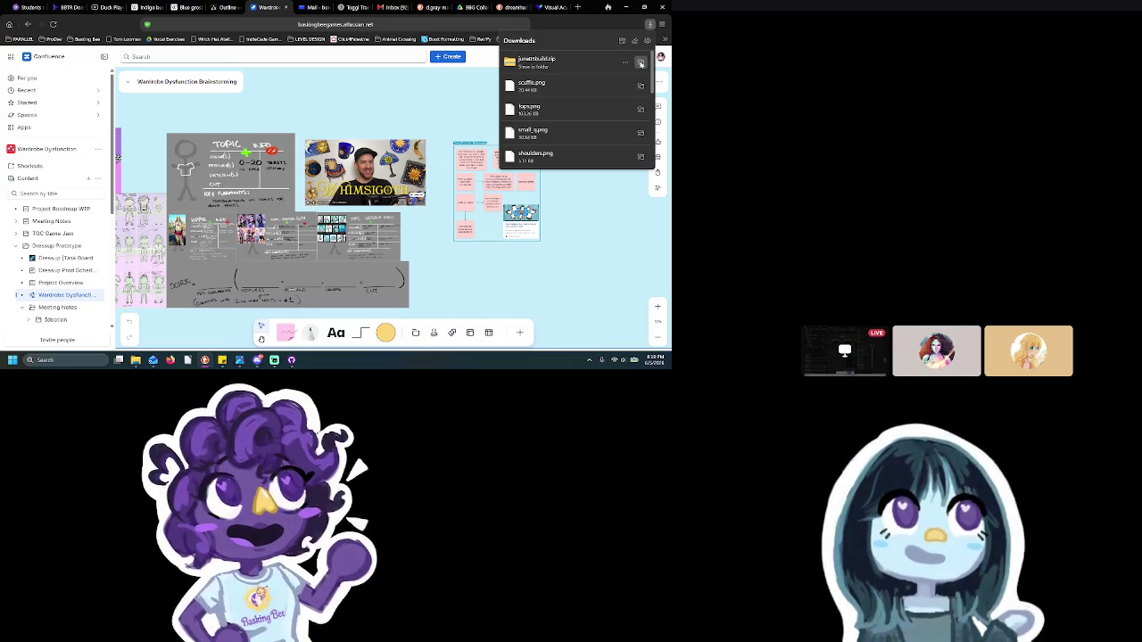
# Extract the June build zip into a june05build folder and start Steam via Windows search
pyautogui.click(640, 64)
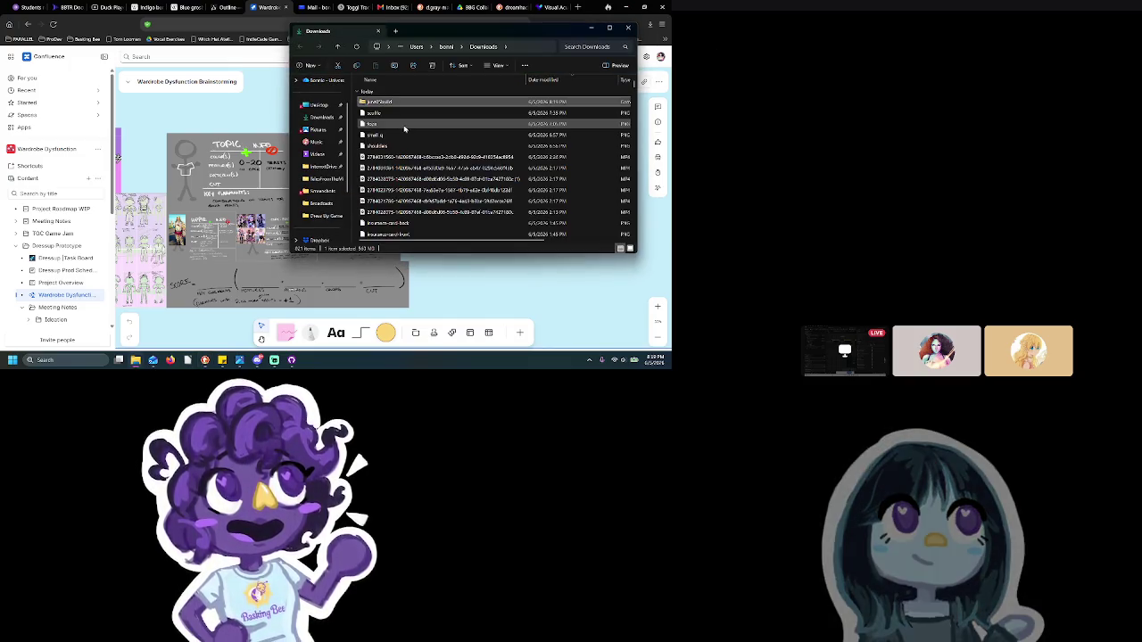
pyautogui.click(537, 67)
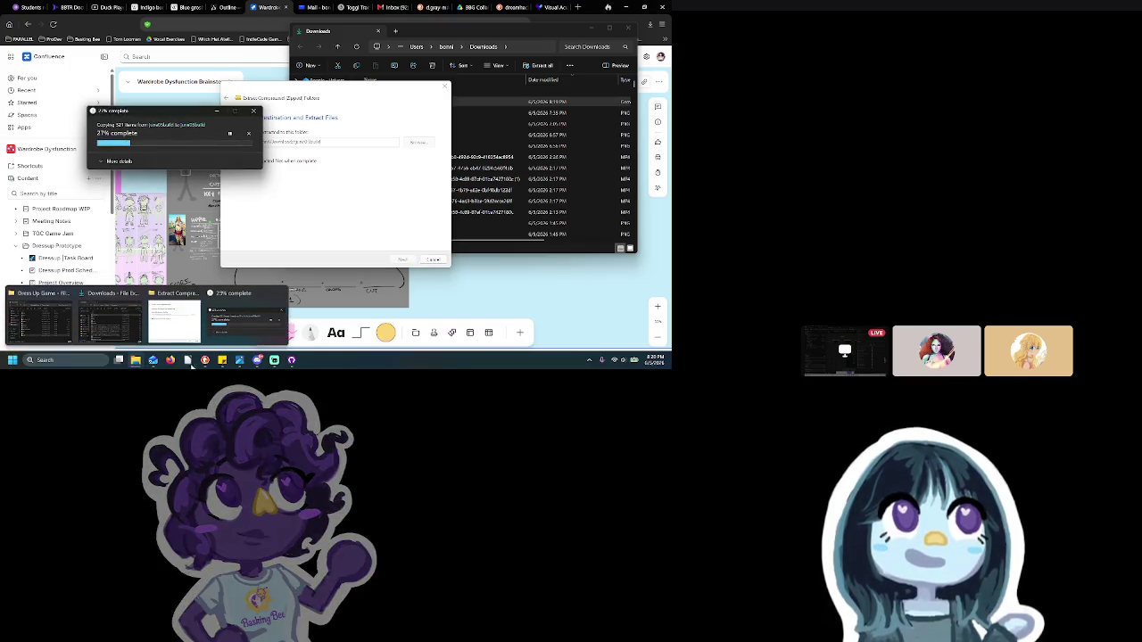
pyautogui.click(84, 363)
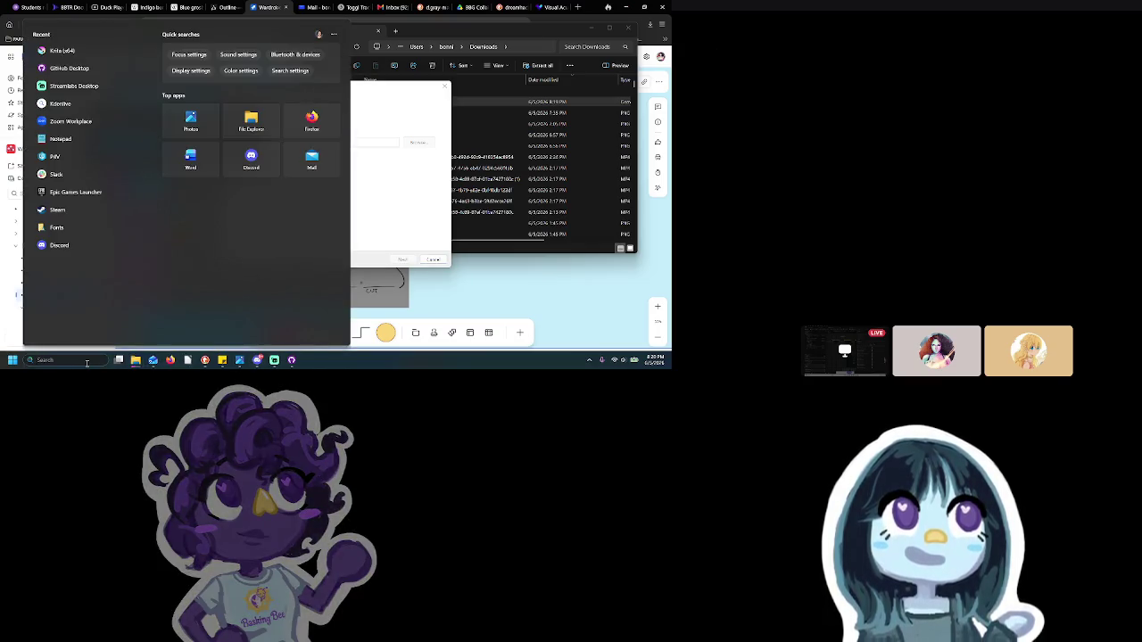
pyautogui.write('slteam')
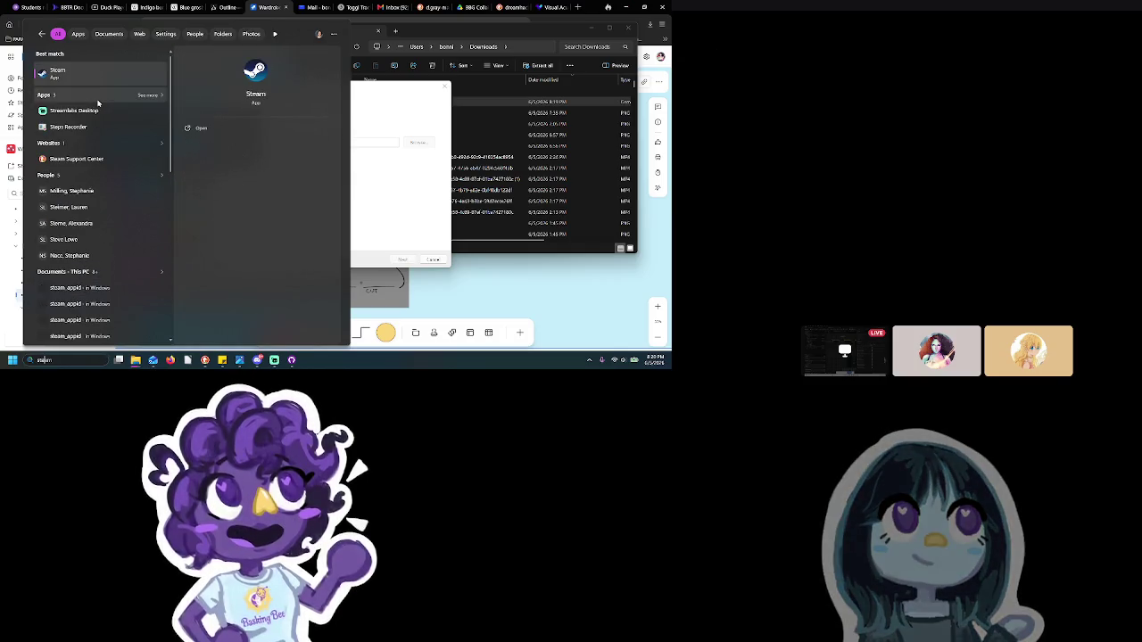
pyautogui.press('Escape')
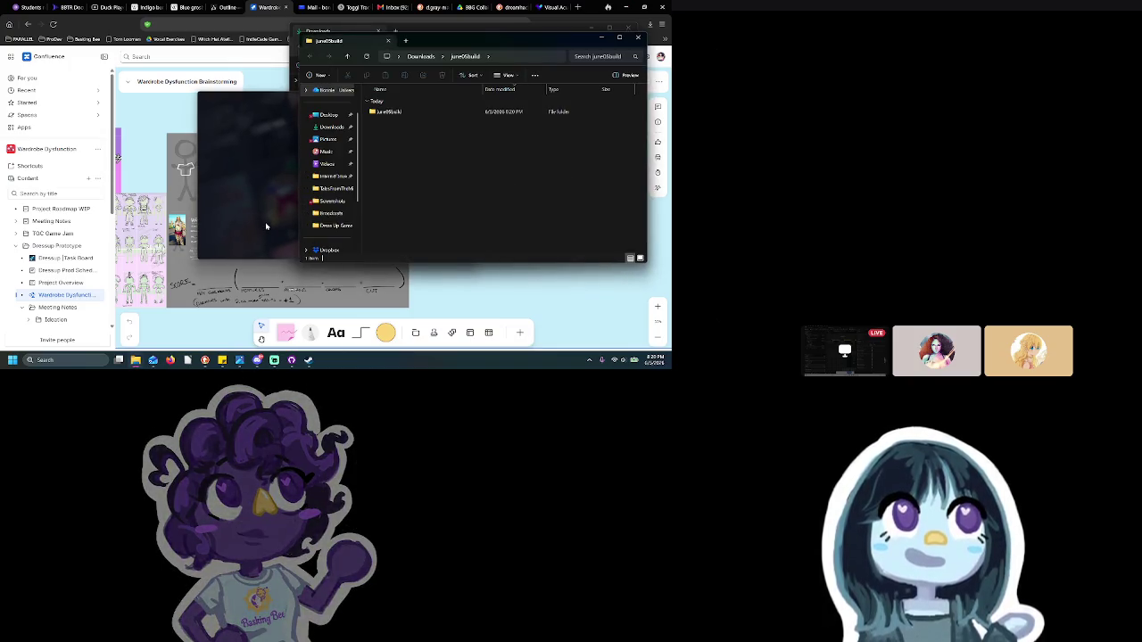
pyautogui.click(638, 37)
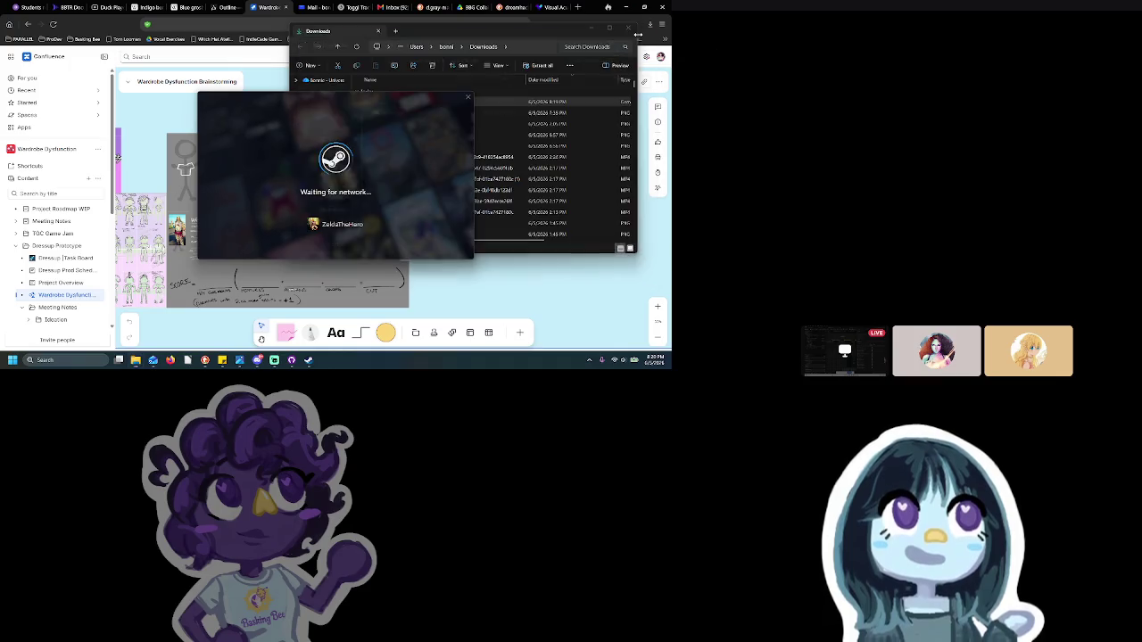
# Dismiss the weekend deal, remove the old DressUp non-Steam shortcut, and start adding a non-Steam game
pyautogui.click(625, 23)
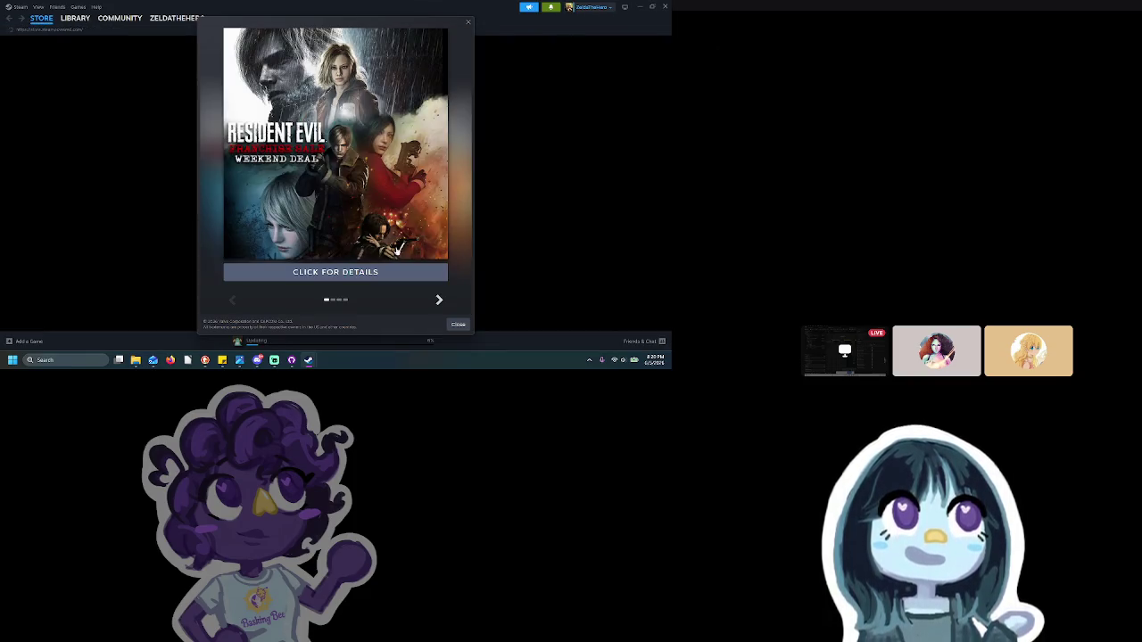
pyautogui.click(449, 325)
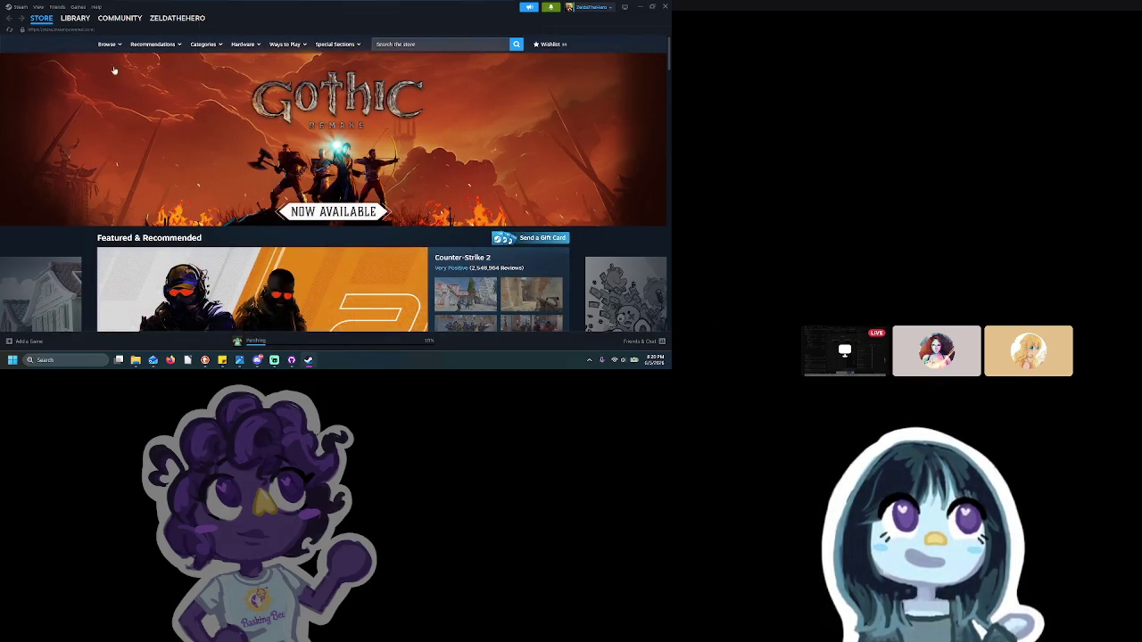
pyautogui.click(75, 18)
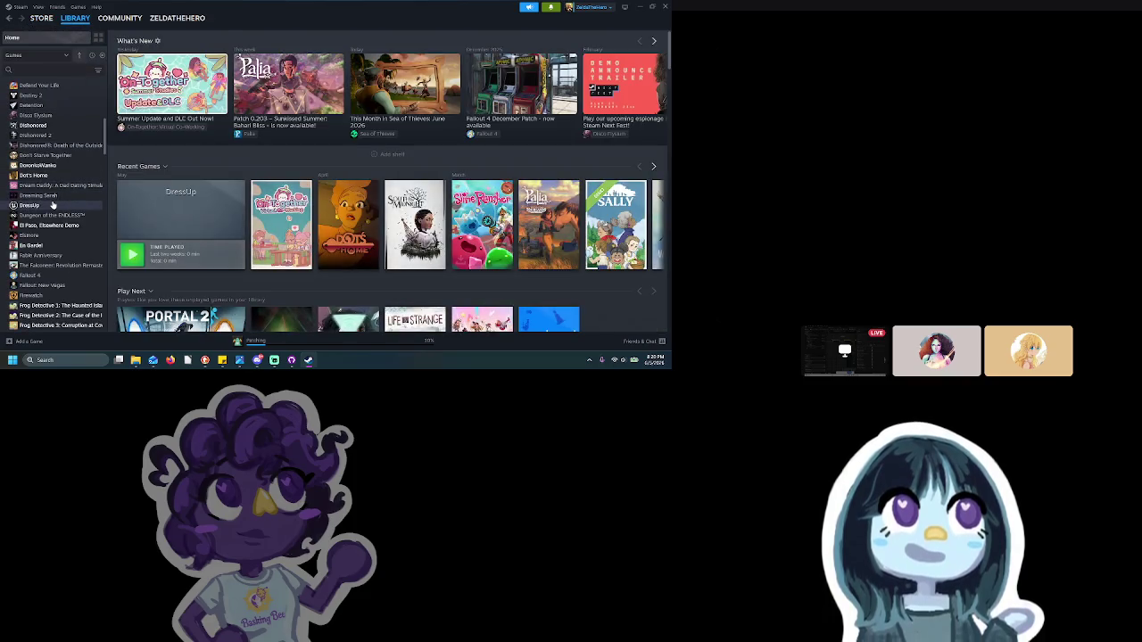
pyautogui.rightClick(54, 206)
pyautogui.moveTo(74, 247)
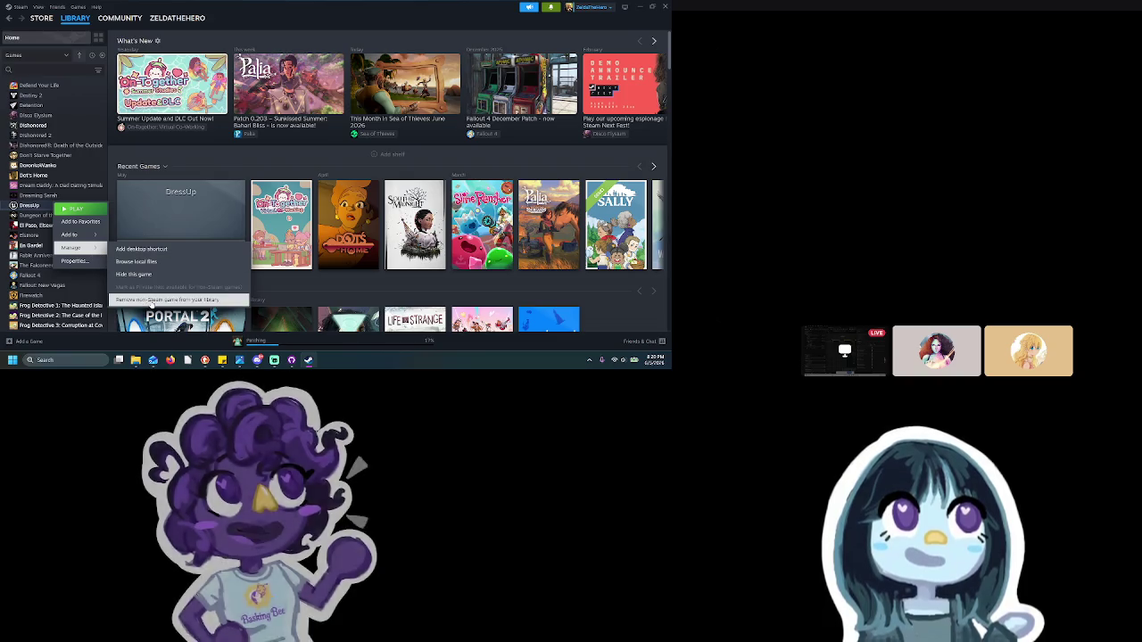
pyautogui.click(161, 267)
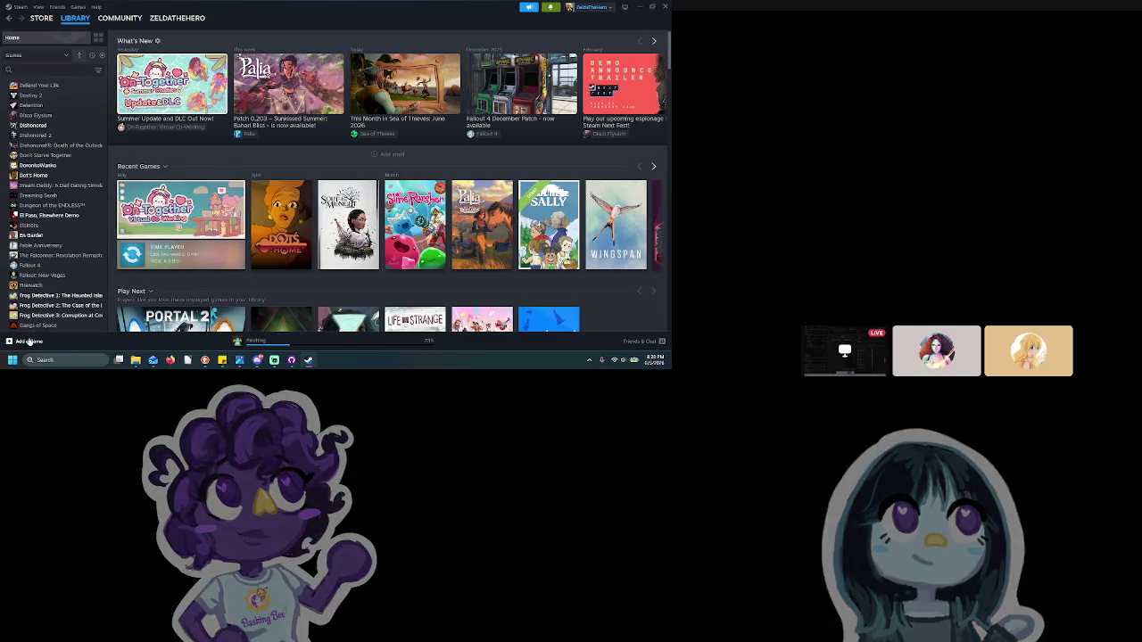
pyautogui.click(30, 341)
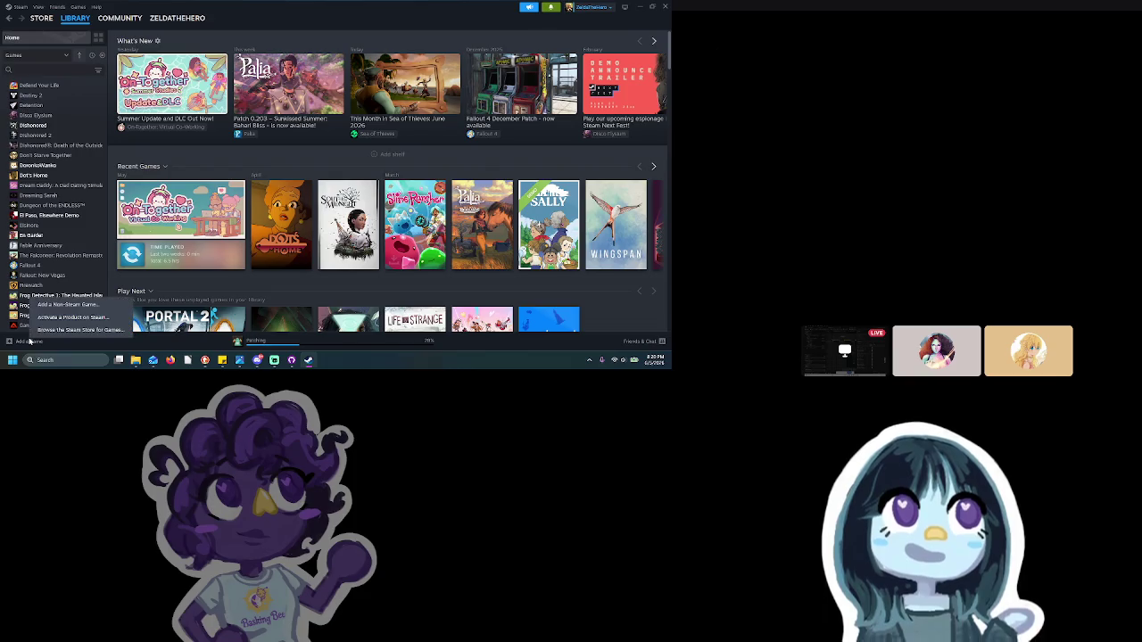
pyautogui.click(89, 306)
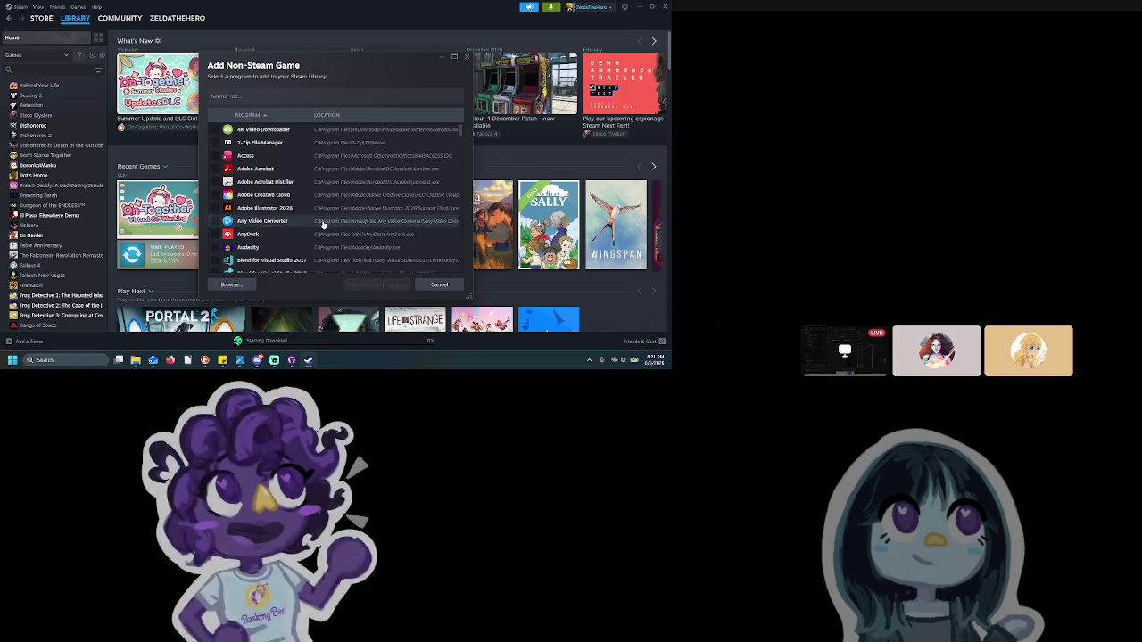
# Browse to the Downloads > june05build > june05build > Windows folder
pyautogui.click(264, 93)
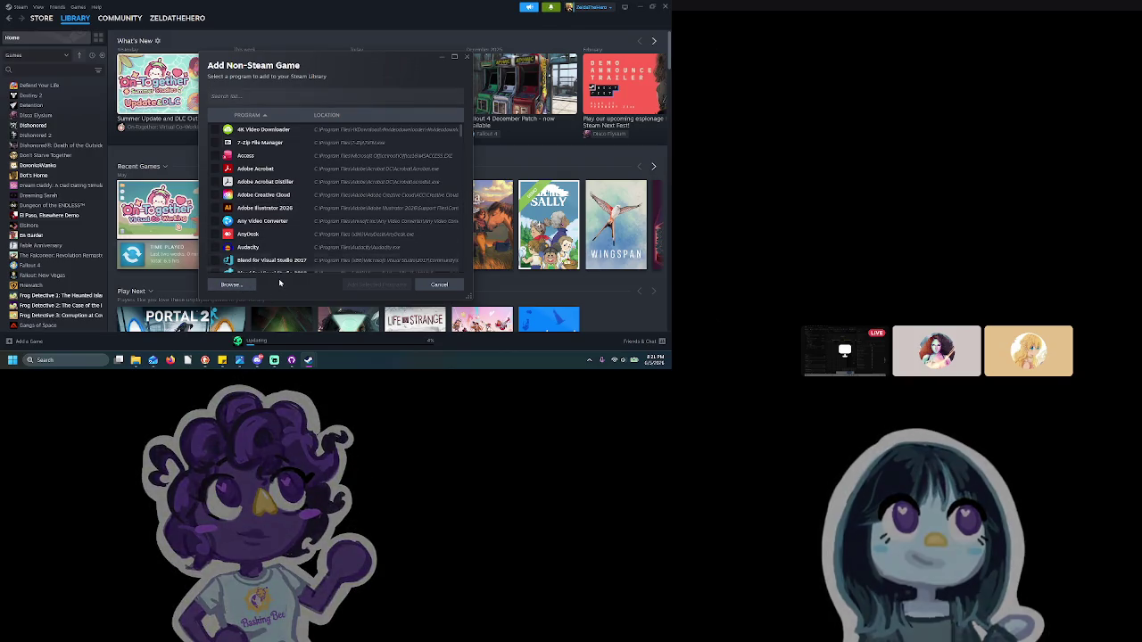
pyautogui.click(223, 286)
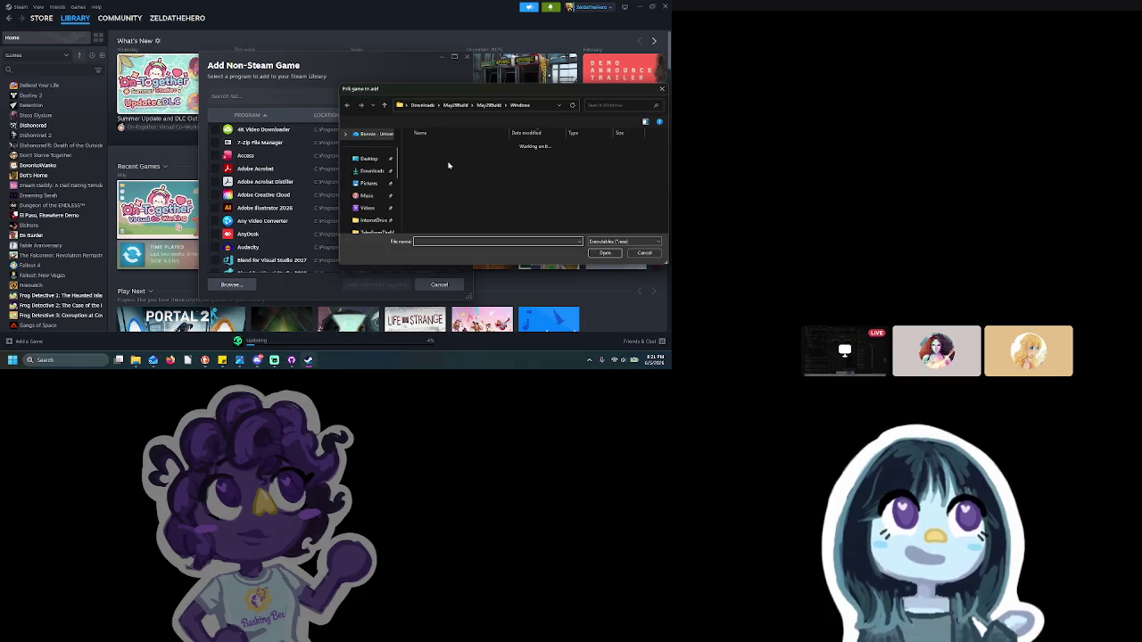
pyautogui.click(458, 105)
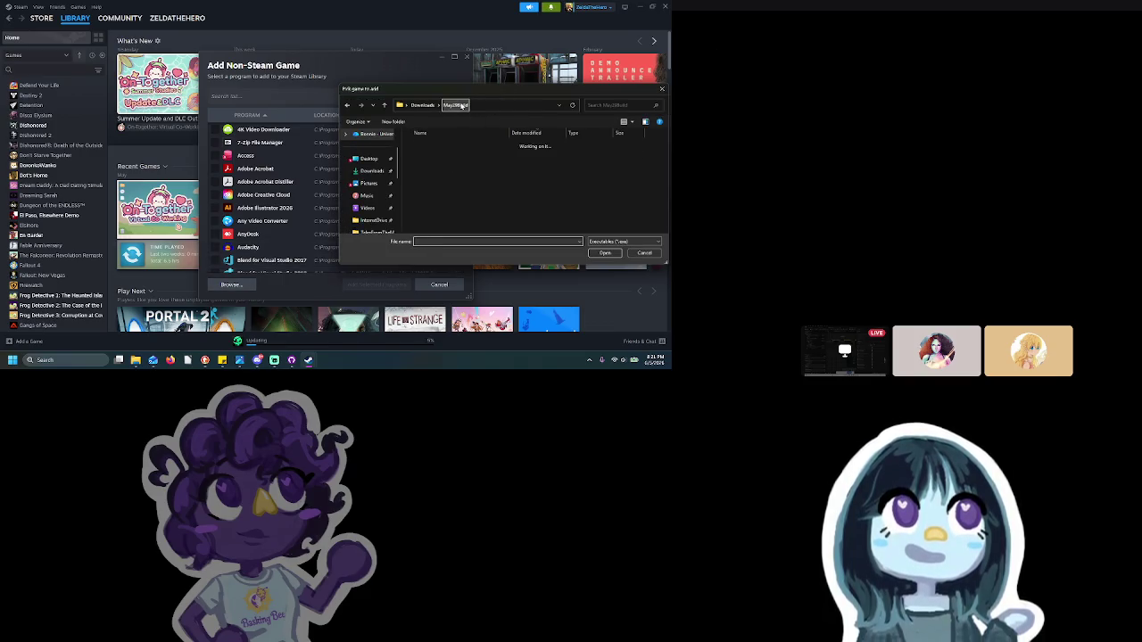
pyautogui.click(424, 105)
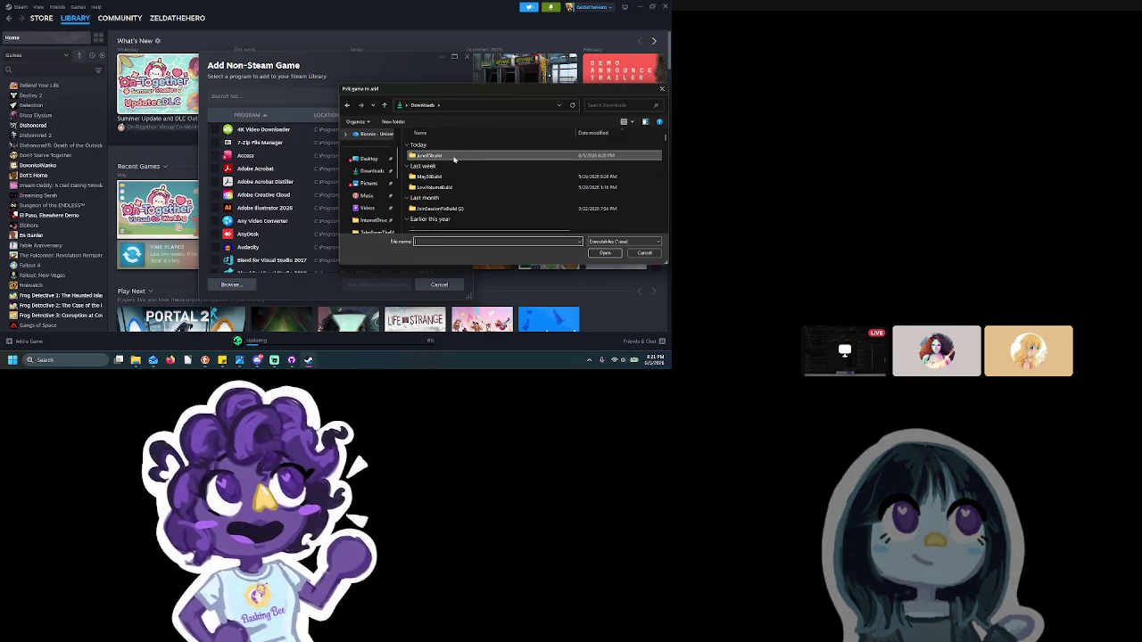
pyautogui.doubleClick(455, 157)
pyautogui.doubleClick(455, 158)
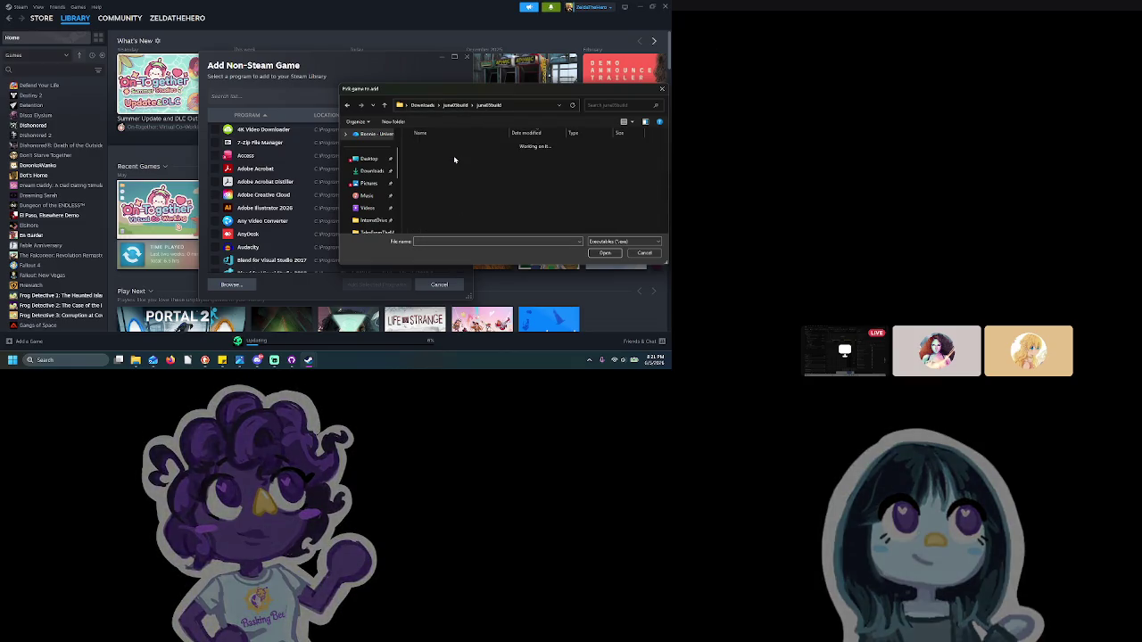
pyautogui.doubleClick(453, 157)
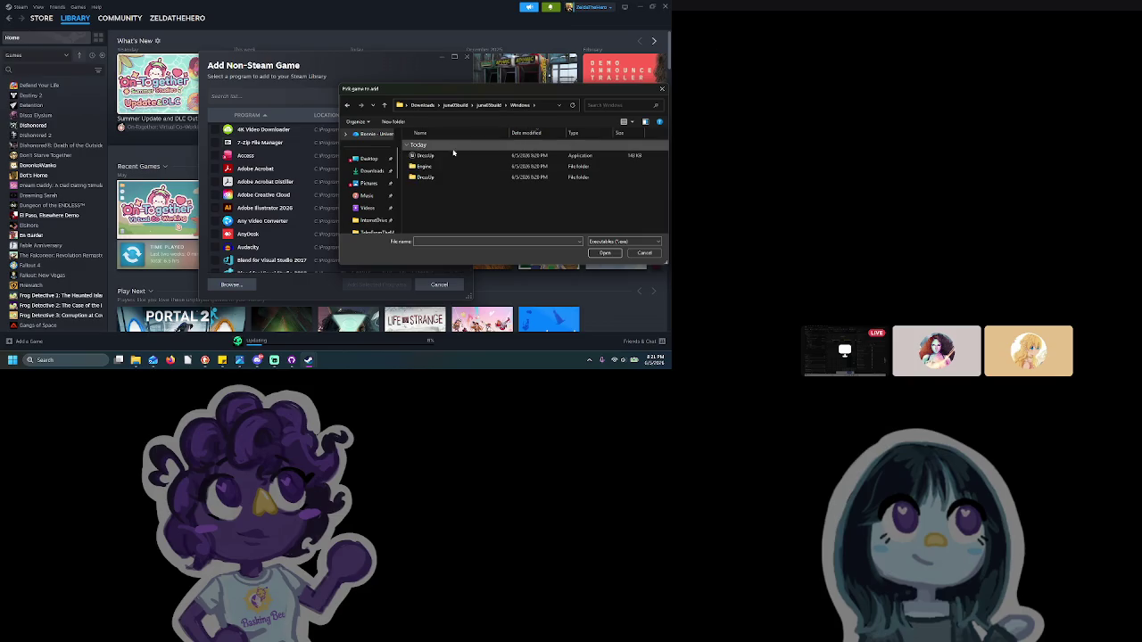
# Add the DressUp application to the Steam library and show its game page
pyautogui.click(604, 252)
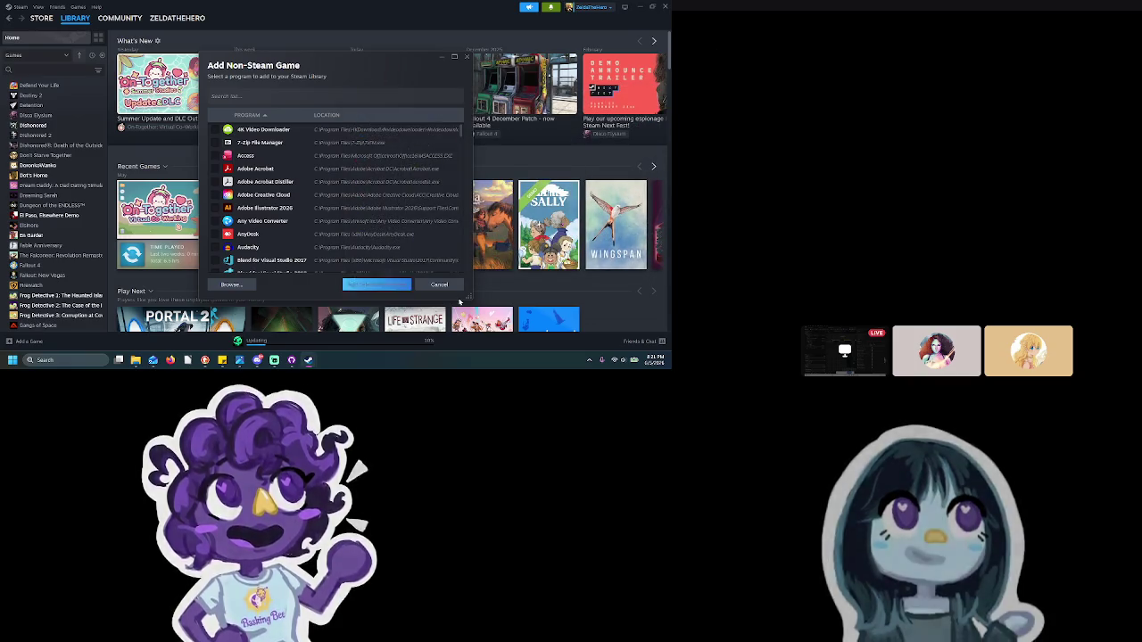
pyautogui.click(387, 286)
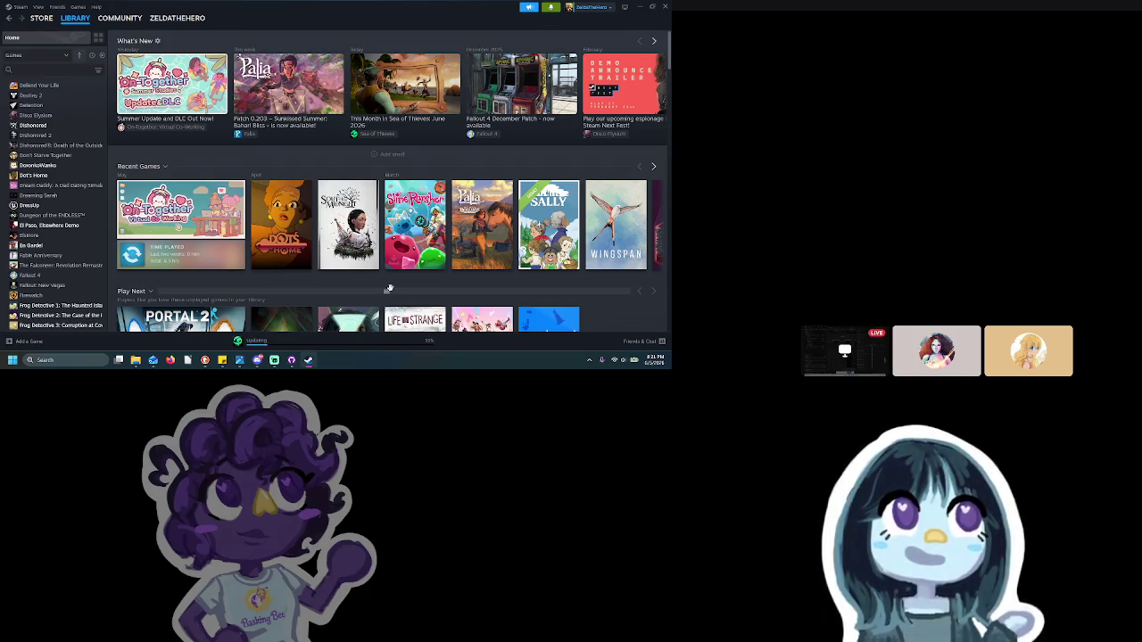
pyautogui.click(67, 207)
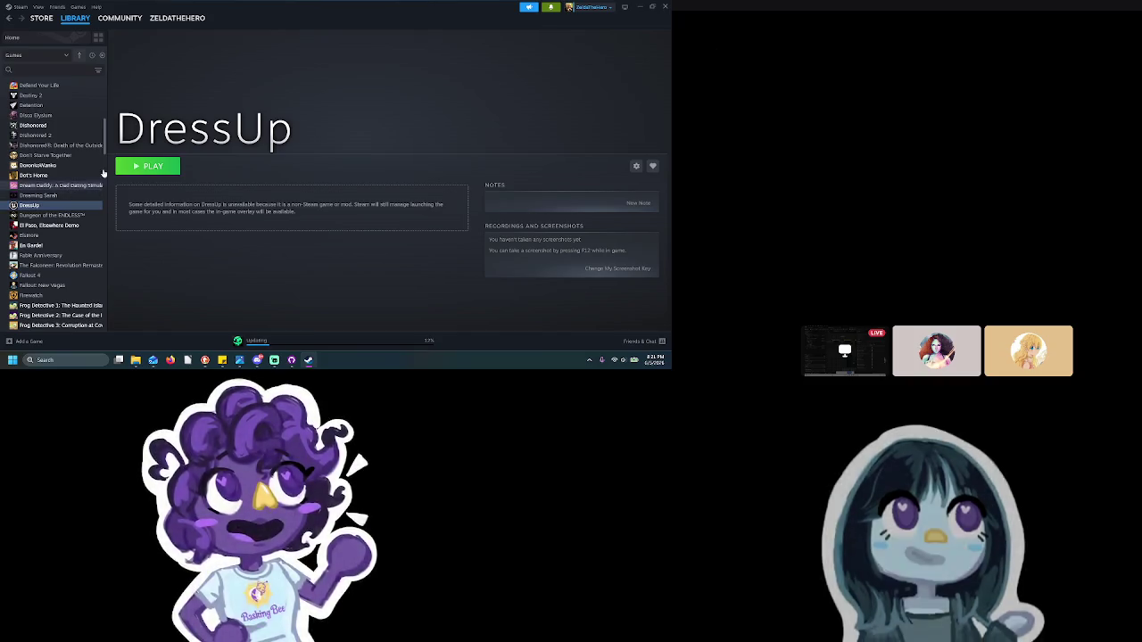
# Launch DressUp, allow it on public and private networks, and start from the title menu
pyautogui.click(132, 168)
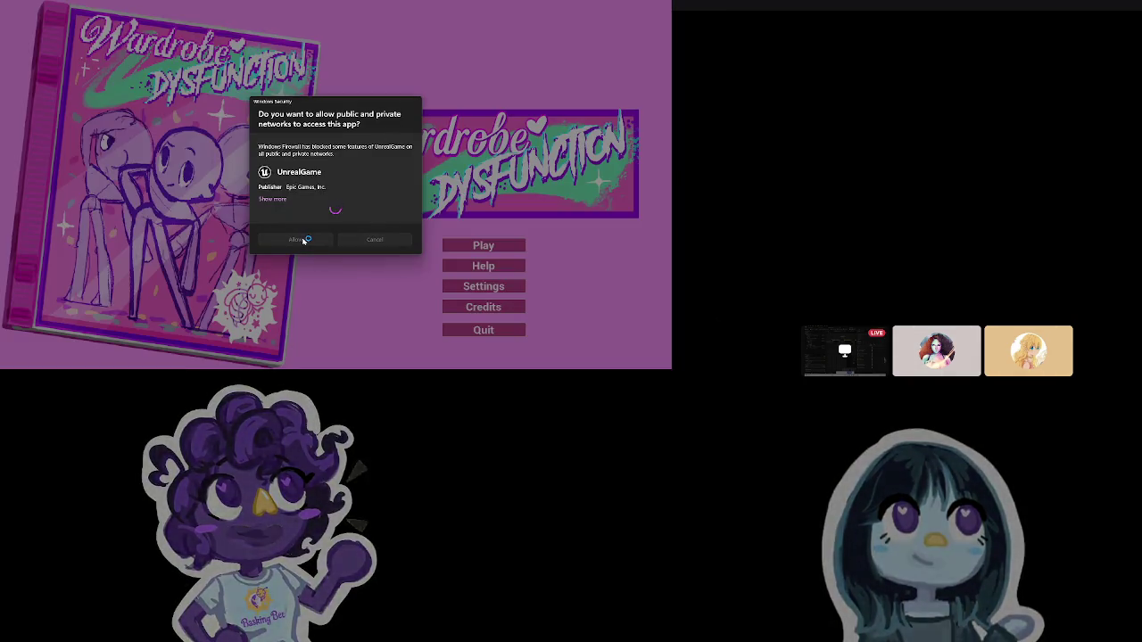
pyautogui.click(328, 243)
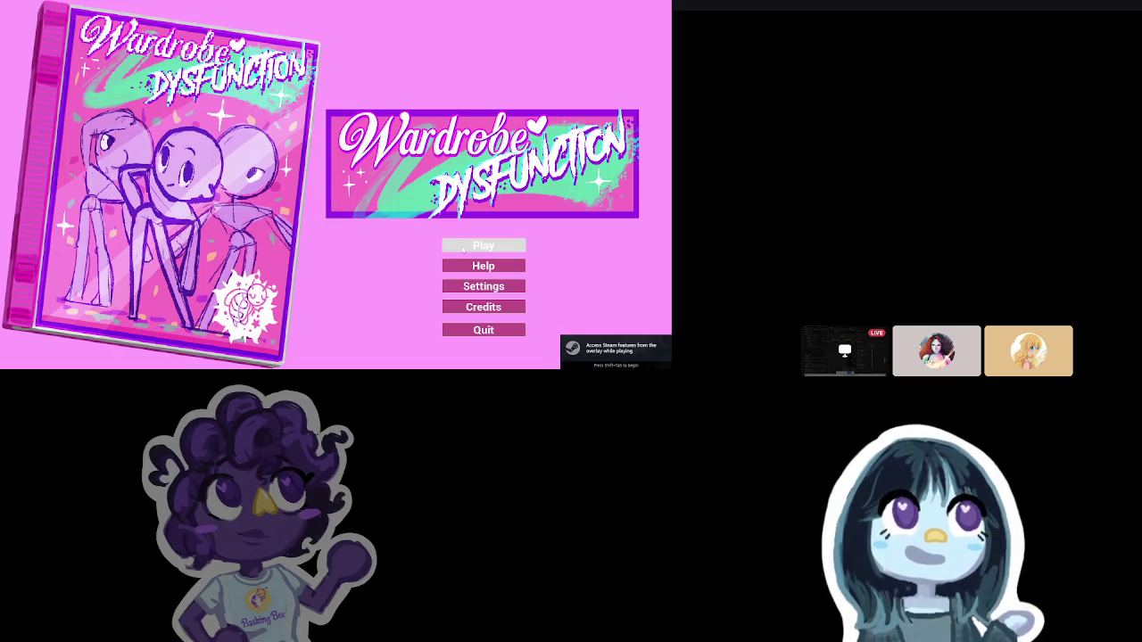
pyautogui.click(462, 248)
# Create a new session and play the round through to the Score Board
pyautogui.click(371, 168)
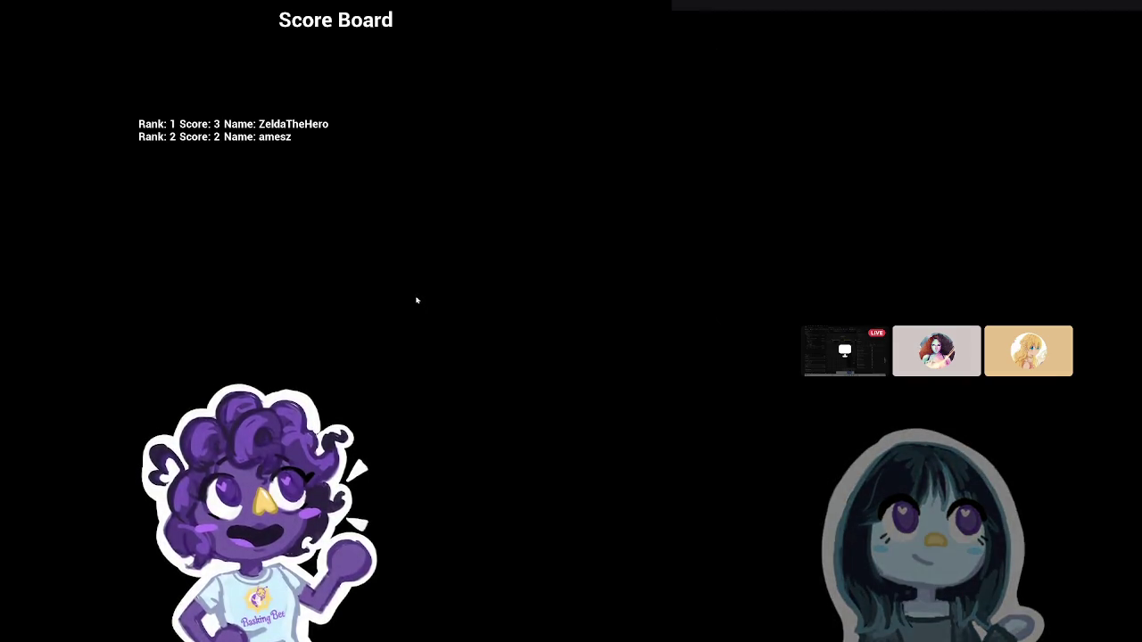
# Close the running DressUp window from the taskbar and relaunch it from its Steam page
pyautogui.press('super')
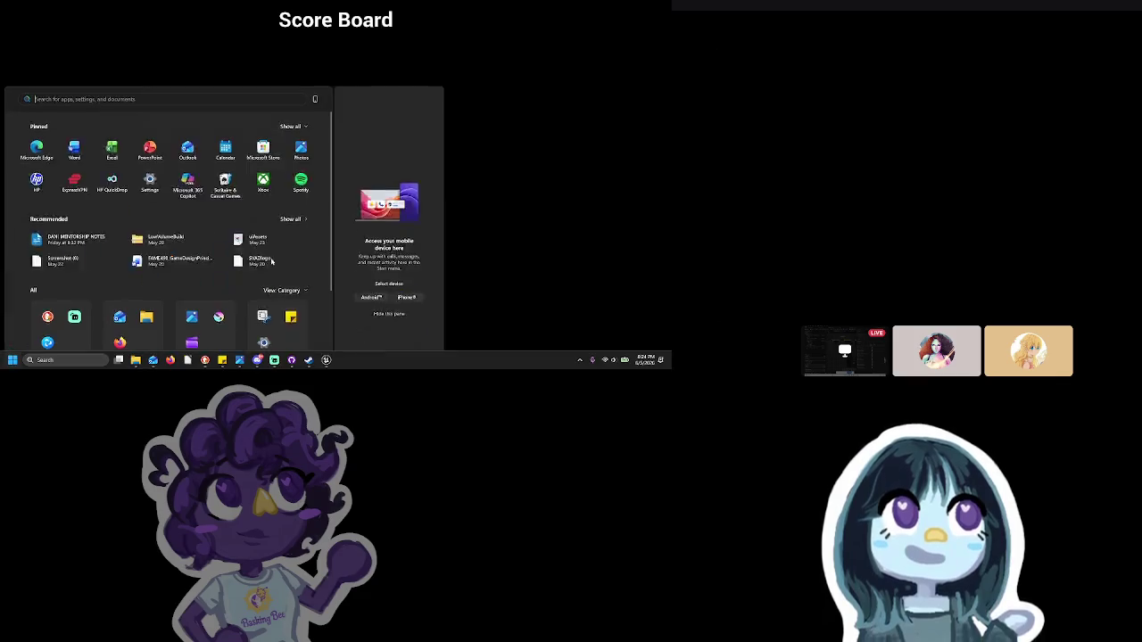
pyautogui.rightClick(326, 360)
pyautogui.click(317, 340)
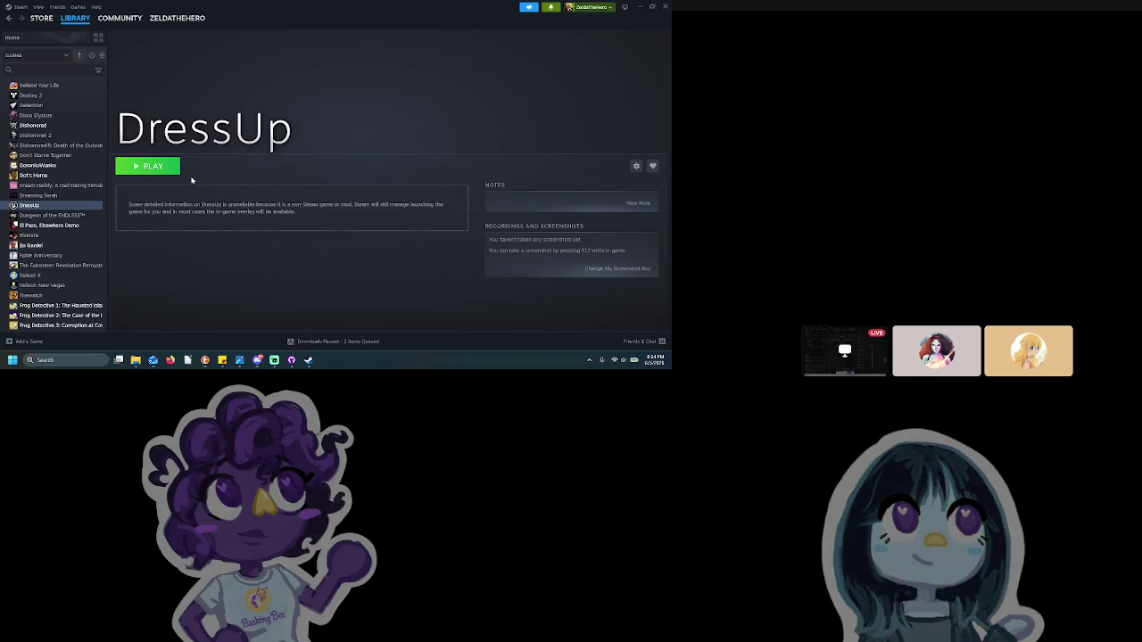
pyautogui.click(174, 168)
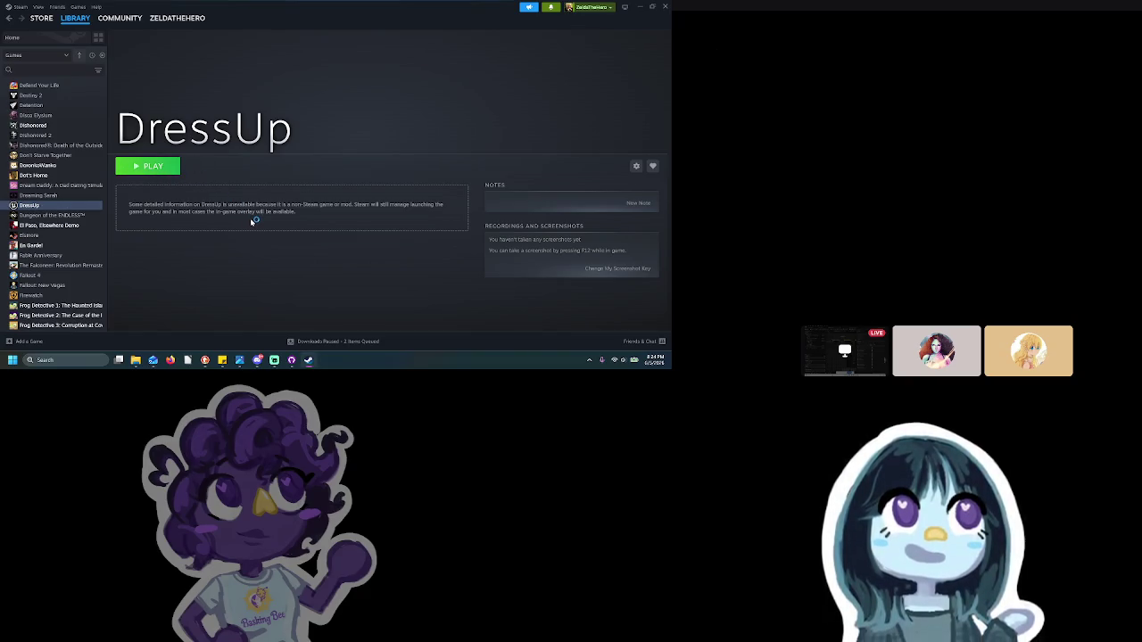